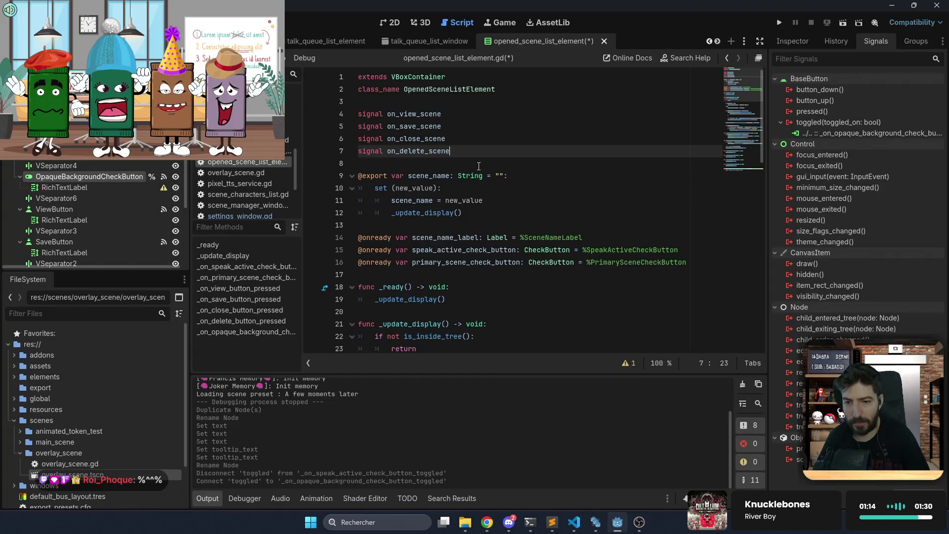
# Declare signal on_opaque_scene_changed on a new line after on_delete_scene
pyautogui.press('Return')
pyautogui.write('signal on_opaque_scene_c')
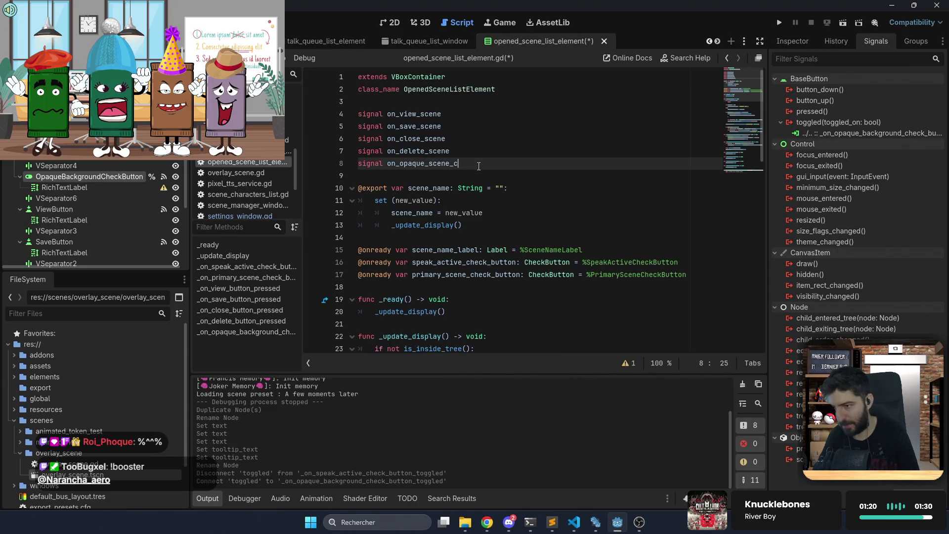
pyautogui.write('hanged')
pyautogui.click(506, 173)
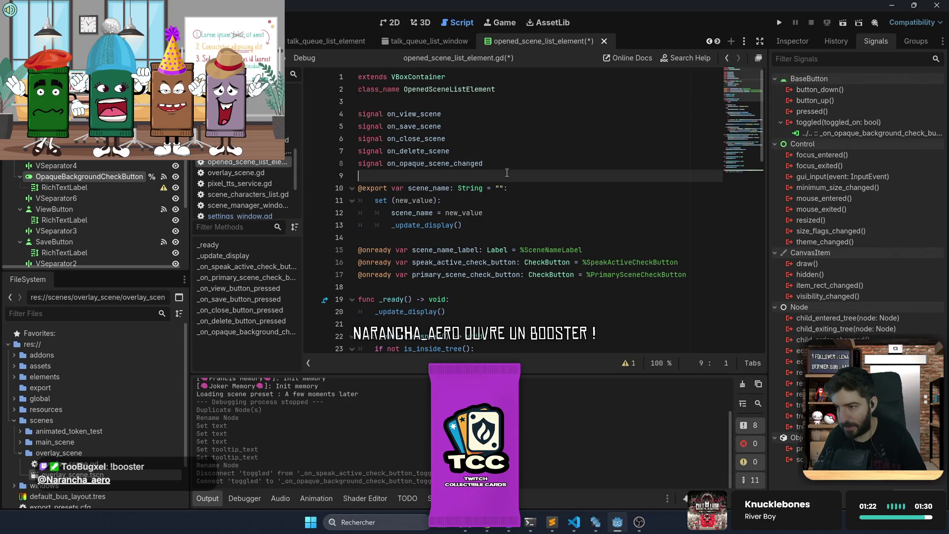
# Find the scene_name_label reference and place the caret at the end of its declaration
pyautogui.scroll(-3, 506, 173)
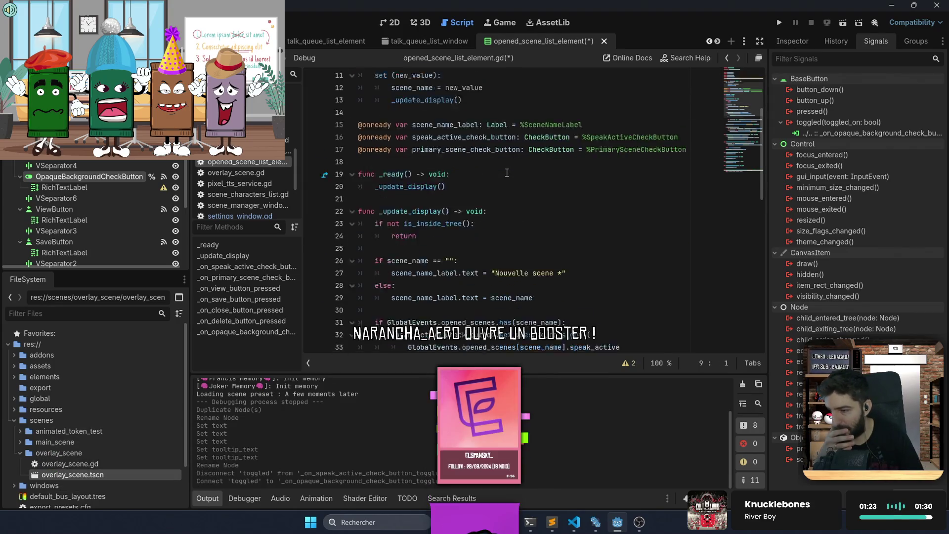
pyautogui.scroll(-2, 507, 173)
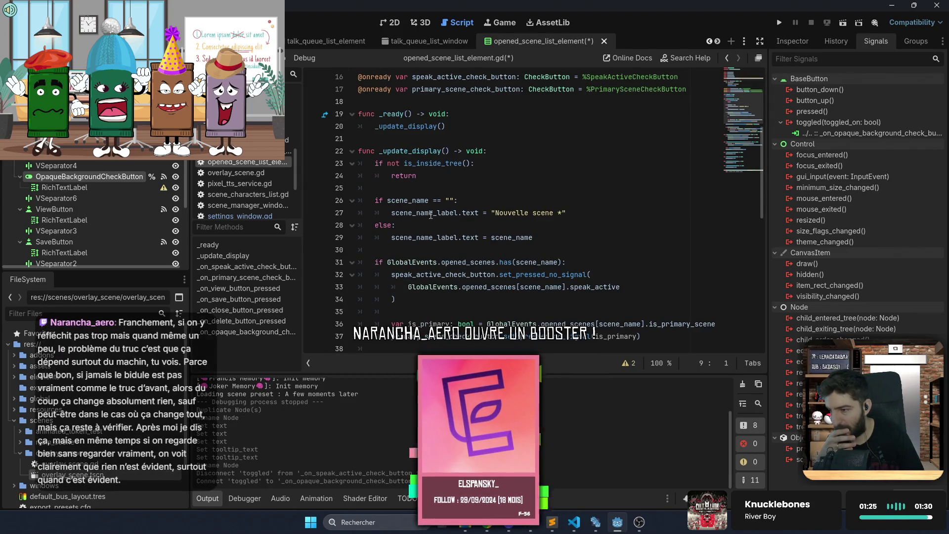
pyautogui.doubleClick(430, 216)
pyautogui.scroll(3, 434, 227)
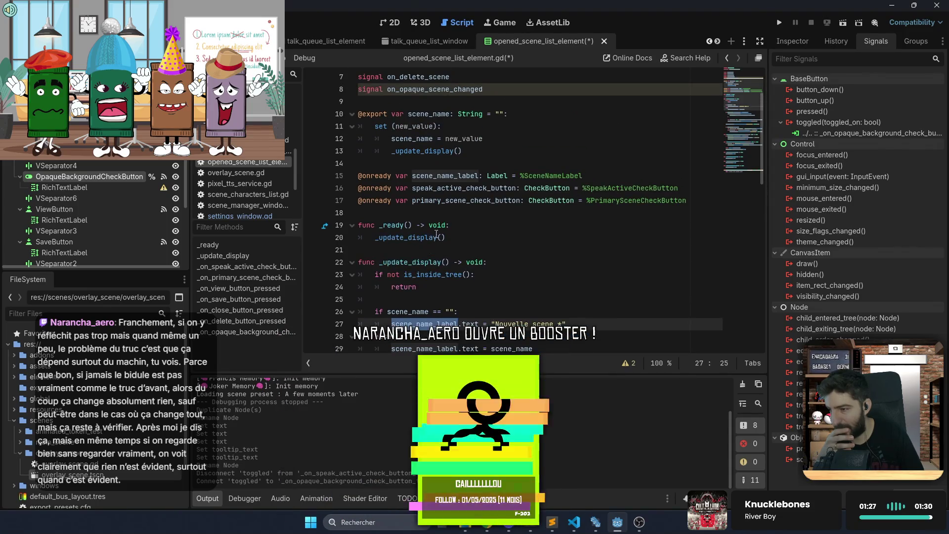
pyautogui.scroll(1, 436, 234)
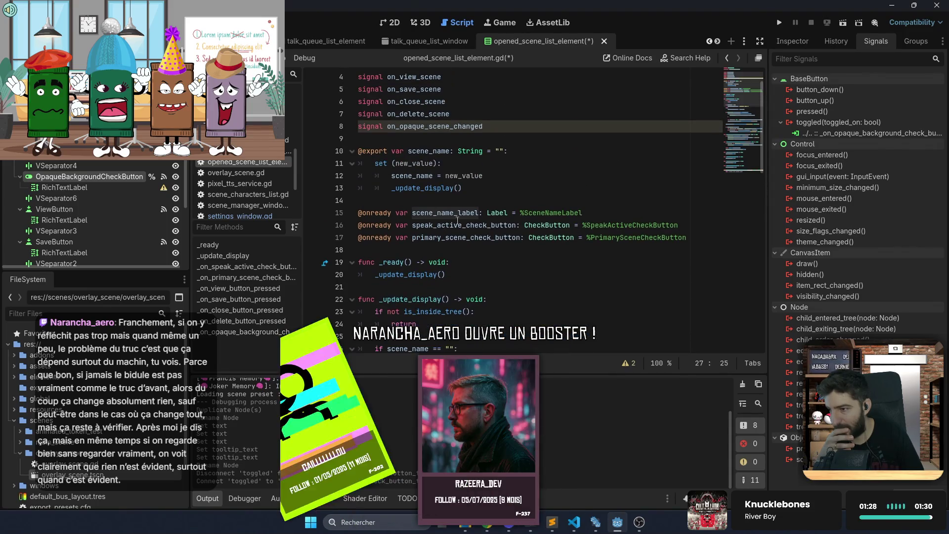
pyautogui.click(597, 213)
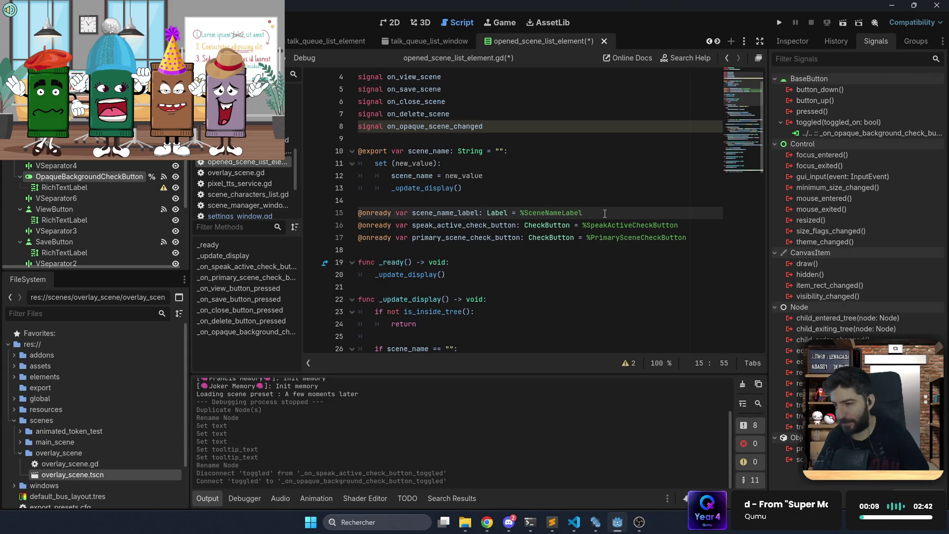
# Duplicate the exported scene_name property block, undoing an accidental label duplicate
pyautogui.press('Return')
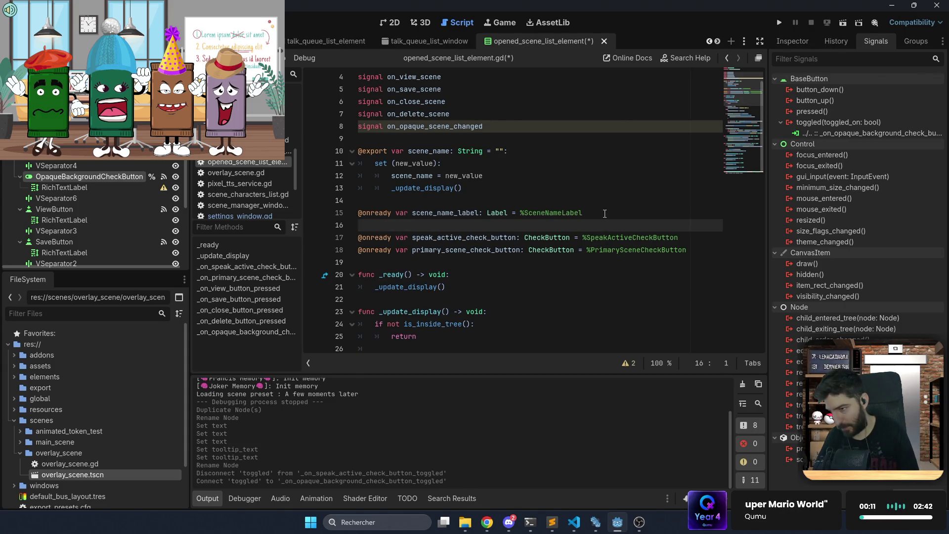
pyautogui.moveTo(605, 213); pyautogui.dragTo(609, 202)
pyautogui.hotkey('ctrl', 'shift', 'd')
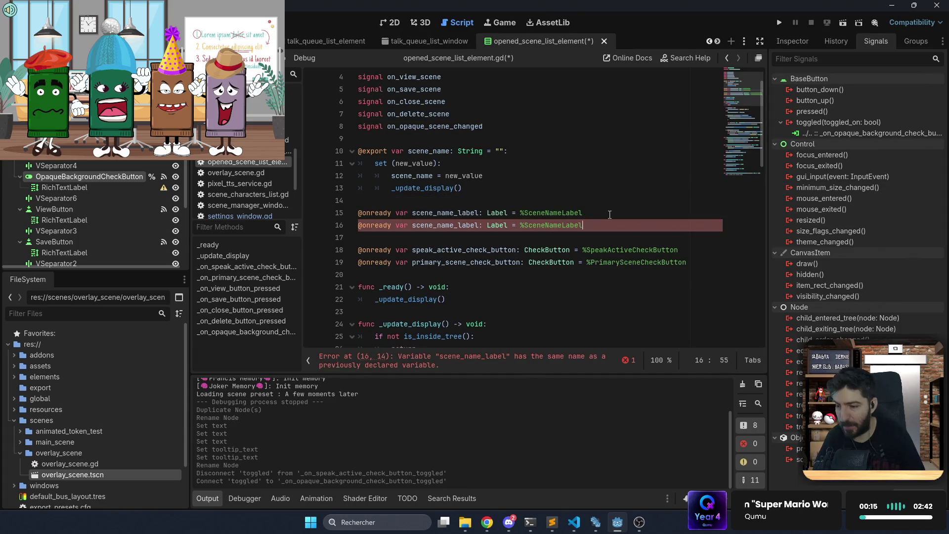
pyautogui.hotkey('ctrl', 'z')
pyautogui.moveTo(568, 189); pyautogui.dragTo(532, 144)
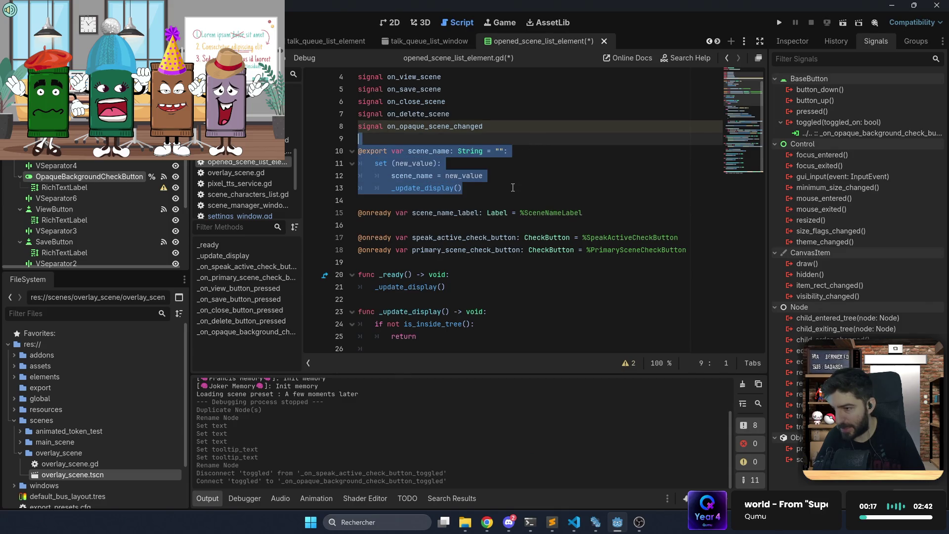
pyautogui.hotkey('ctrl', 'shift', 'd')
# Rename the copy to is_background_opaque and use that name in its setter assignment
pyautogui.doubleClick(419, 200)
pyautogui.write('is_')
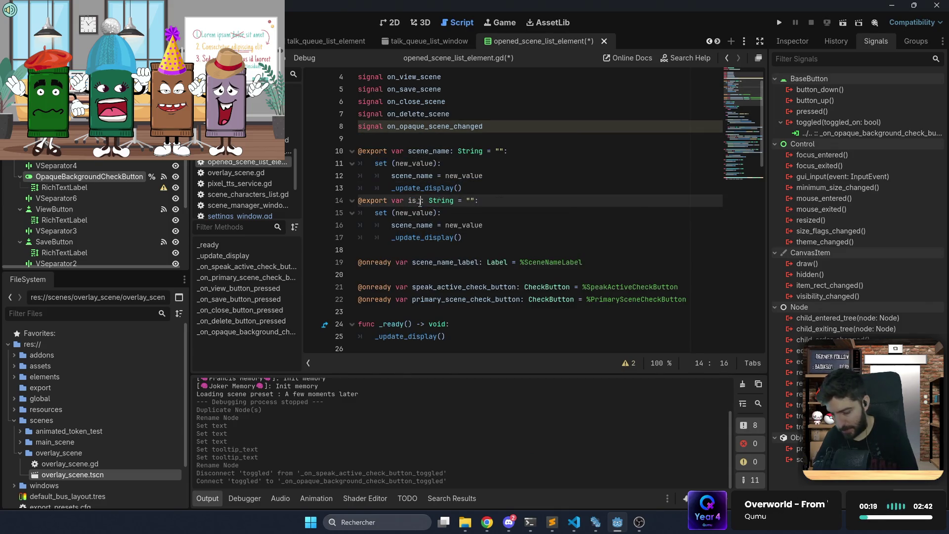
pyautogui.write('opaque')
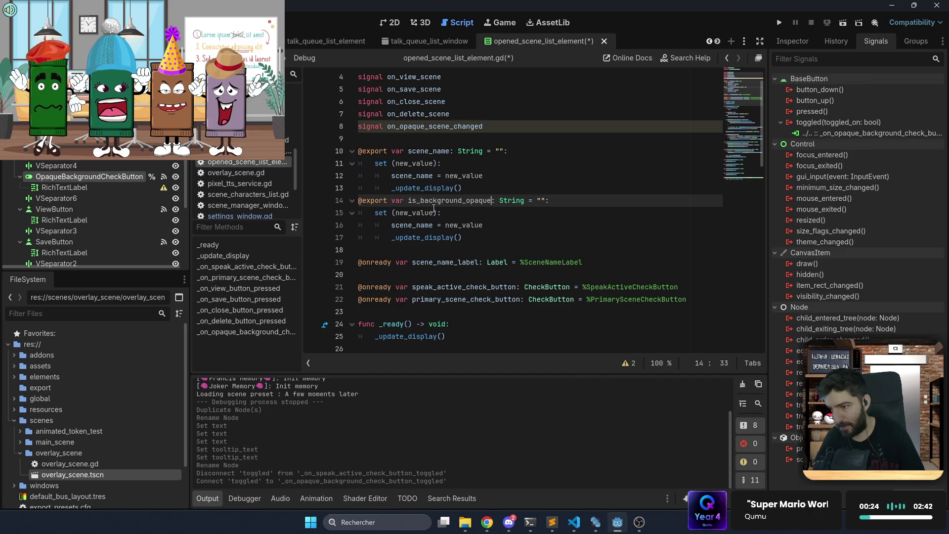
pyautogui.doubleClick(444, 200)
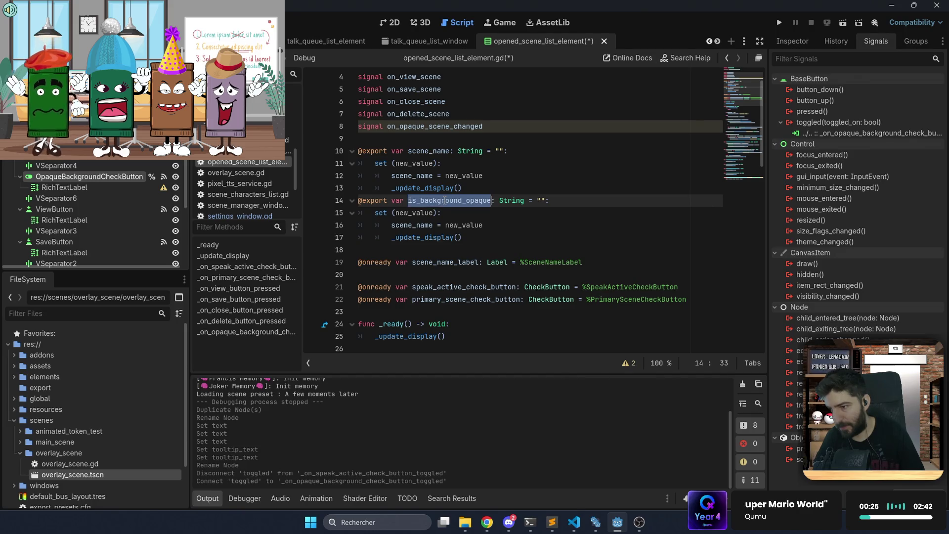
pyautogui.hotkey('ctrl', 'c')
pyautogui.doubleClick(414, 225)
pyautogui.hotkey('ctrl', 'v')
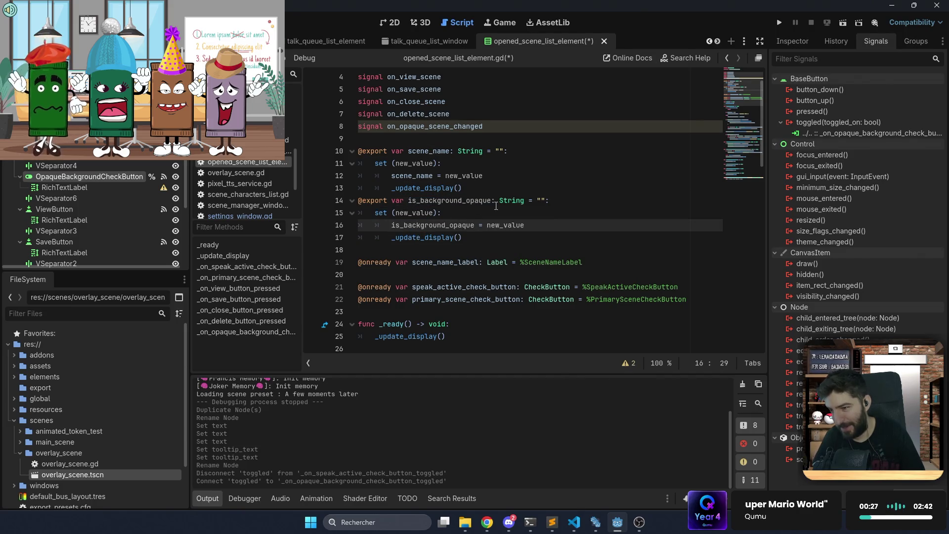
# Change the new property's type to bool with default value true
pyautogui.doubleClick(509, 200)
pyautogui.write('bool')
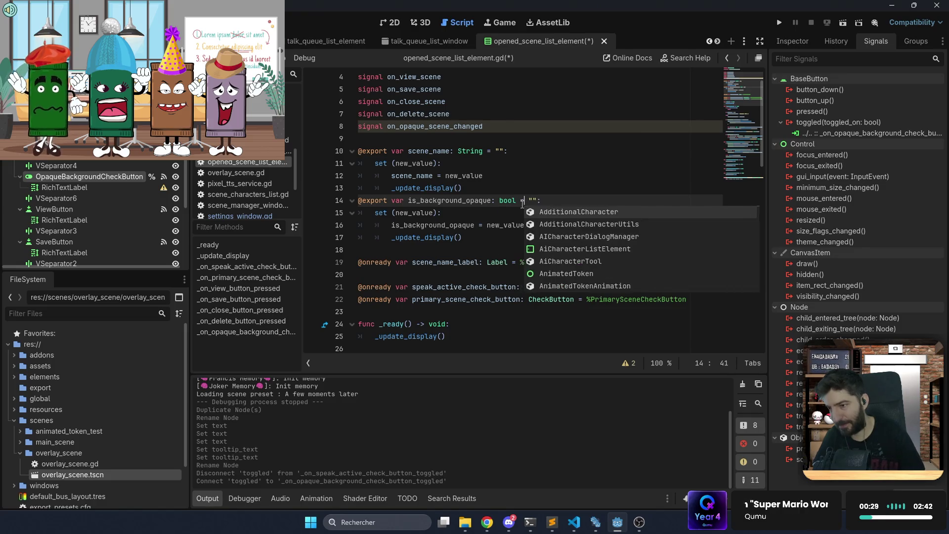
pyautogui.hotkey('shift', 'End')
pyautogui.write('true')
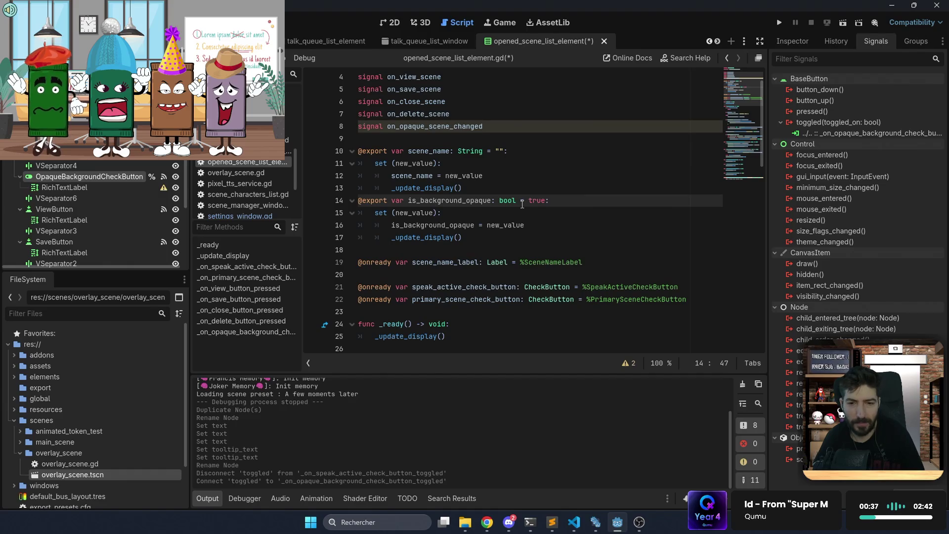
pyautogui.click(446, 237)
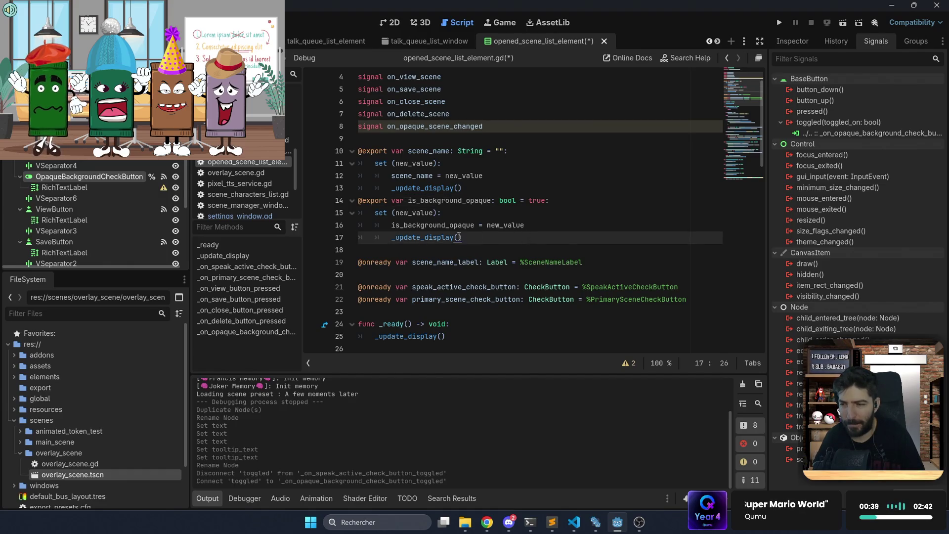
pyautogui.click(446, 228)
pyautogui.doubleClick(447, 224)
pyautogui.scroll(-3, 439, 207)
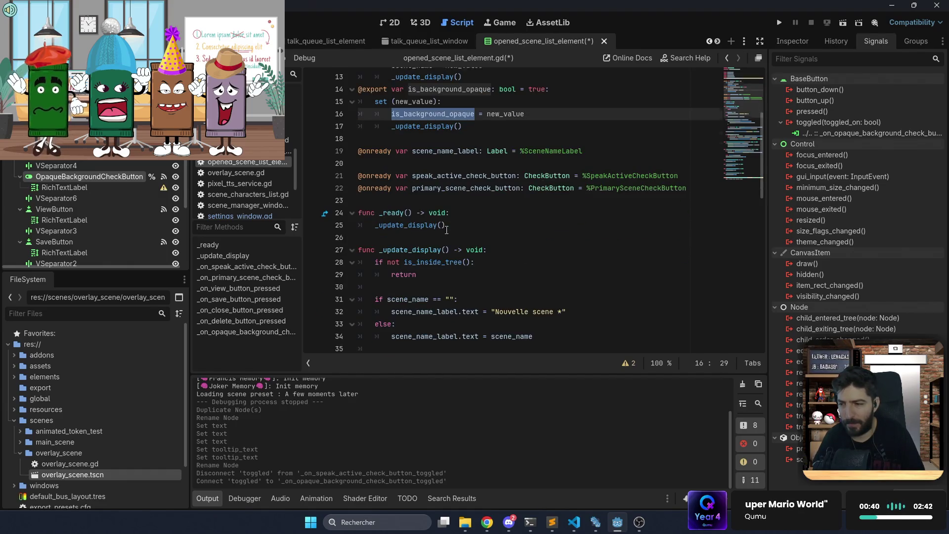
# Add an onready opaque_background_check_button reference to OpaqueBackgroundCheckButton
pyautogui.click(428, 165)
pyautogui.press('BackSpace')
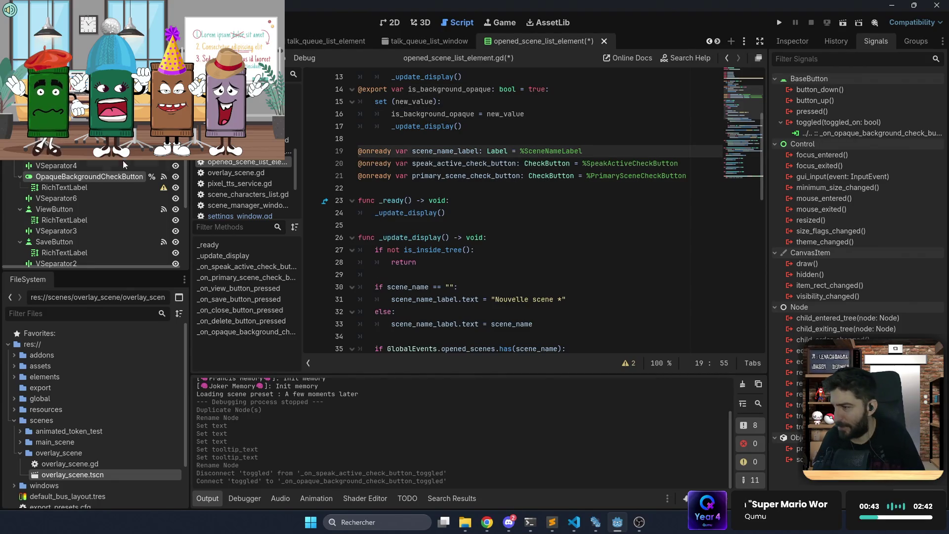
pyautogui.moveTo(89, 177); pyautogui.dragTo(410, 190)
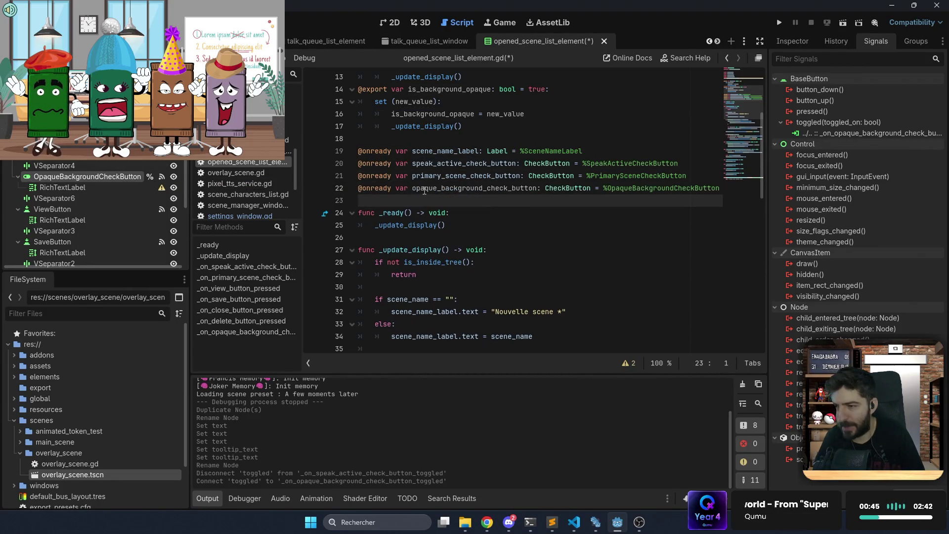
pyautogui.doubleClick(460, 189)
# In _update_display, set opaque_background_check_button.button_pressed to is_background_opaque and save
pyautogui.scroll(-4, 460, 238)
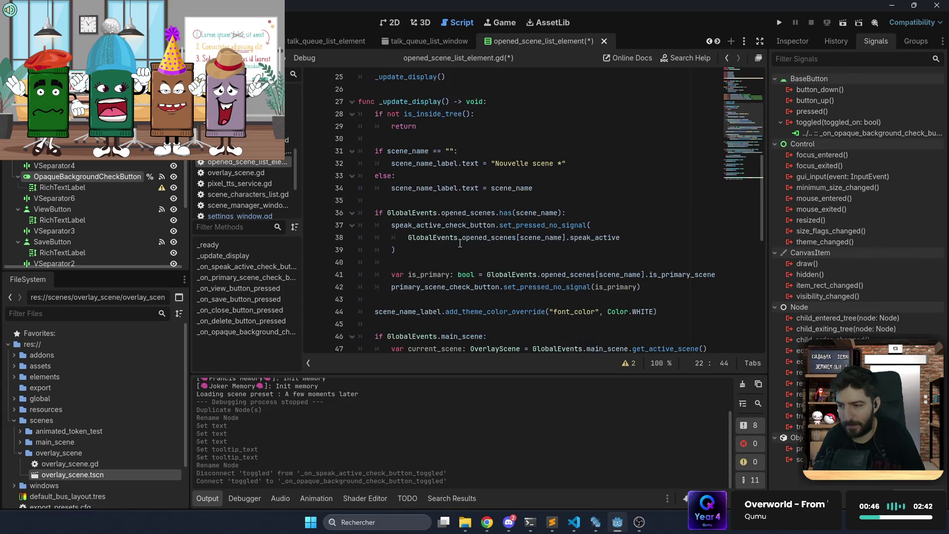
pyautogui.click(550, 192)
pyautogui.press('Return')
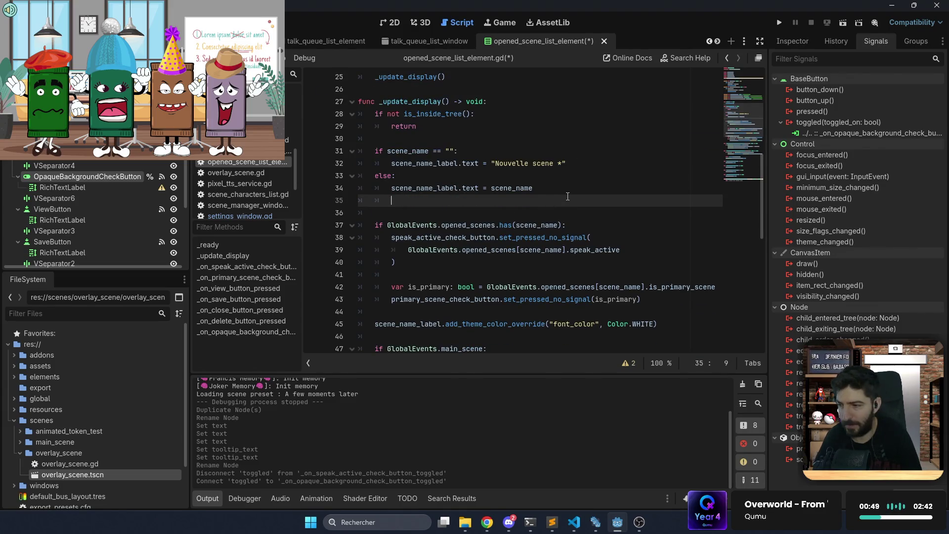
pyautogui.press('BackSpace')
pyautogui.press('Return')
pyautogui.hotkey('ctrl', 'v')
pyautogui.write('.bu')
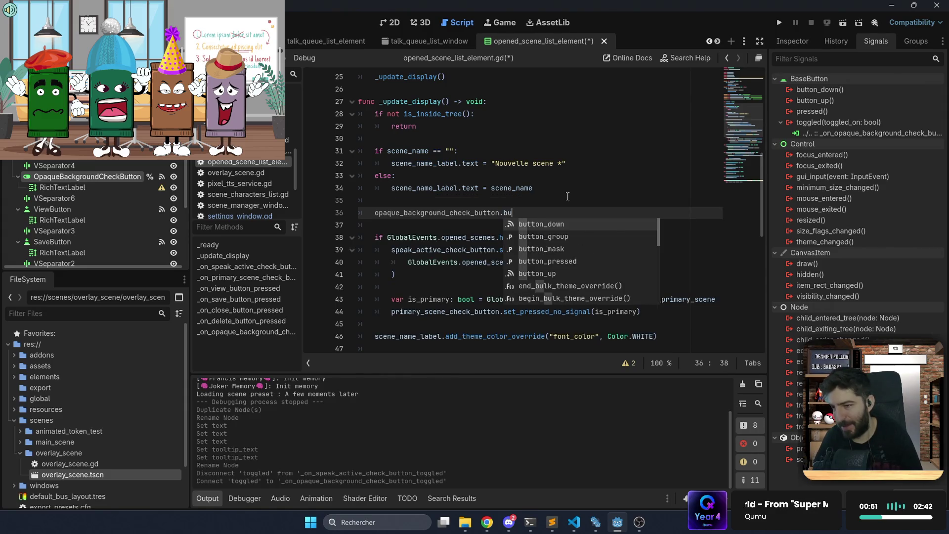
pyautogui.press('Down')
pyautogui.press('Down')
pyautogui.press('Down')
pyautogui.press('Return')
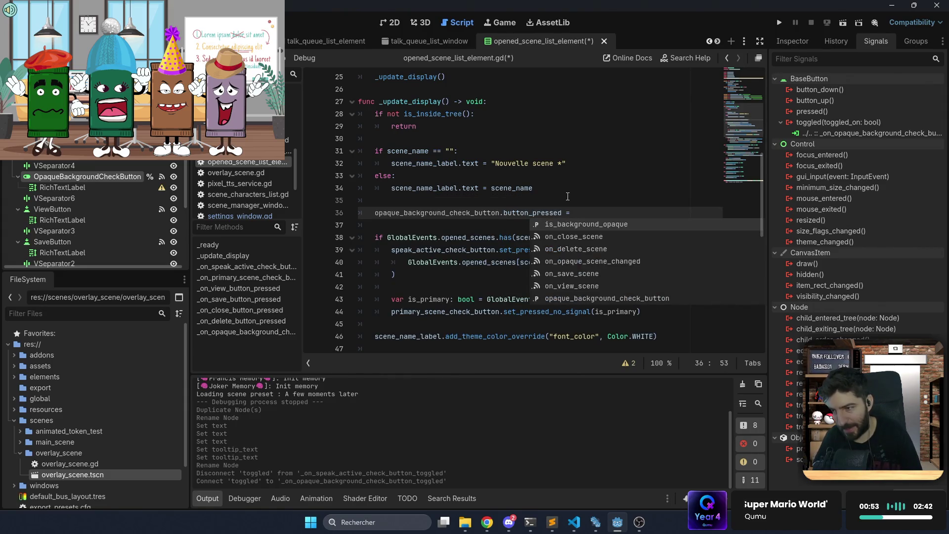
pyautogui.press('Return')
pyautogui.hotkey('ctrl', 's')
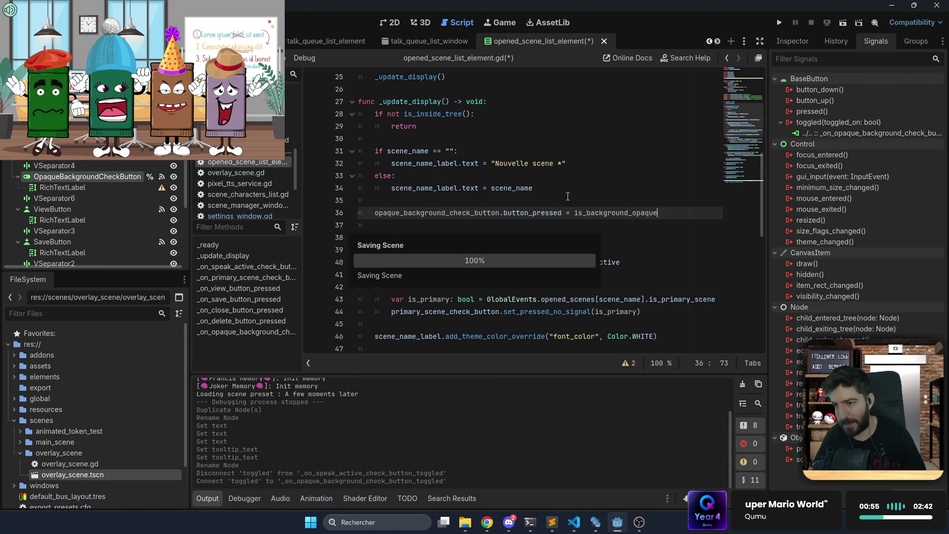
pyautogui.scroll(-10, 582, 209)
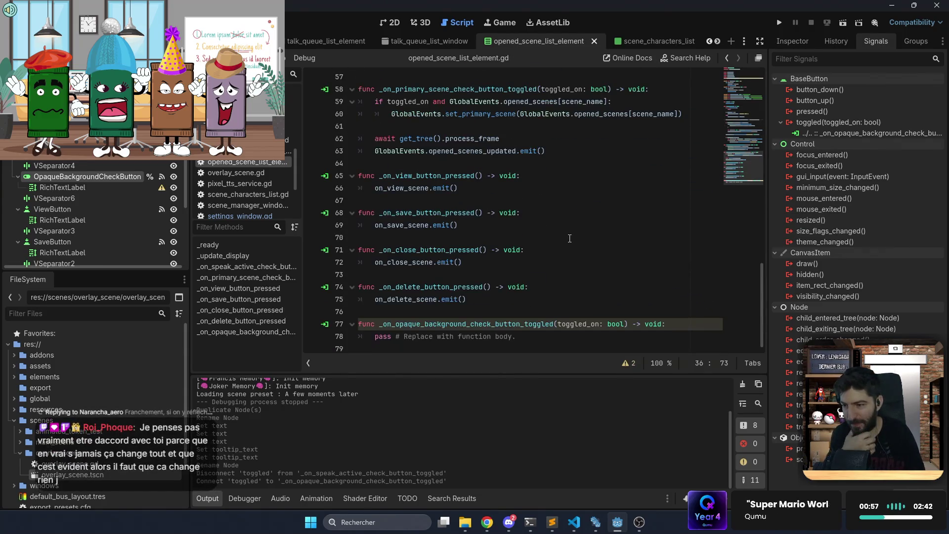
# Replace the handler's pass with is_background_opaque = toggled_on
pyautogui.moveTo(571, 336); pyautogui.dragTo(378, 337)
pyautogui.write('isba')
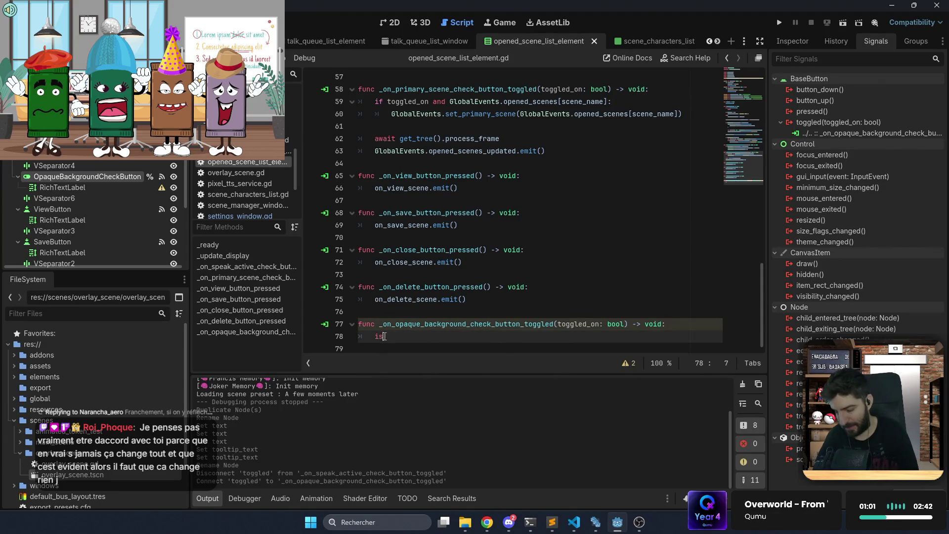
pyautogui.press('Return')
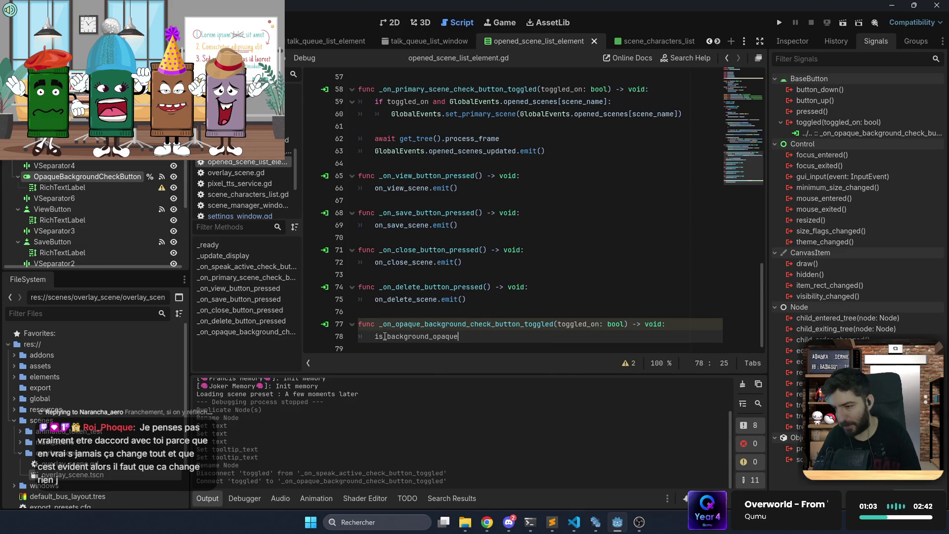
pyautogui.write('tog')
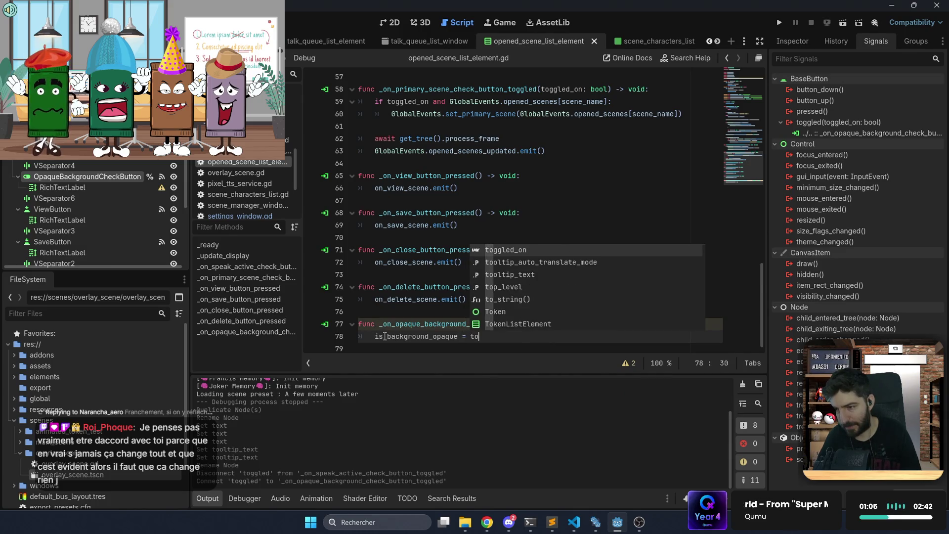
pyautogui.press('Return')
pyautogui.press('Return')
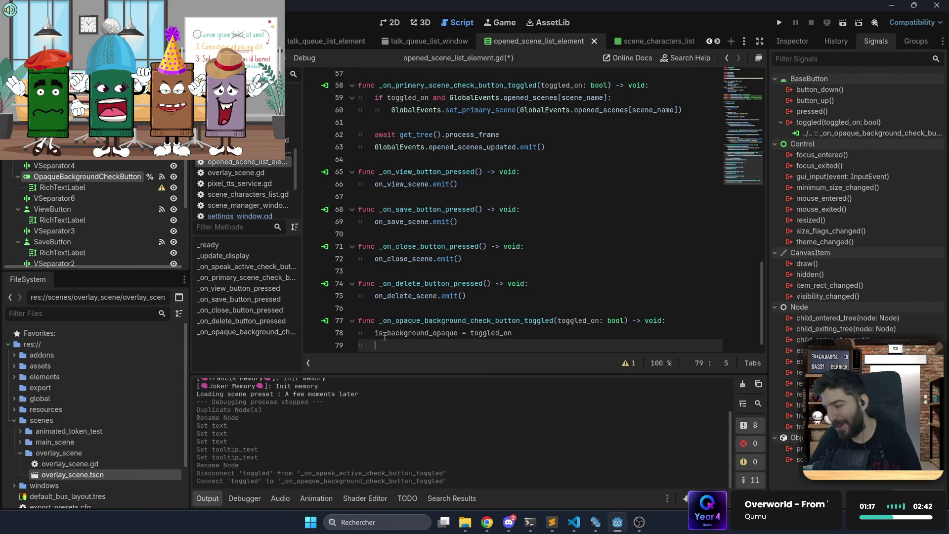
# Emit on_opaque_scene_changed in the toggled handler and save the script
pyautogui.write('on')
pyautogui.press('Down')
pyautogui.press('Down')
pyautogui.press('Return')
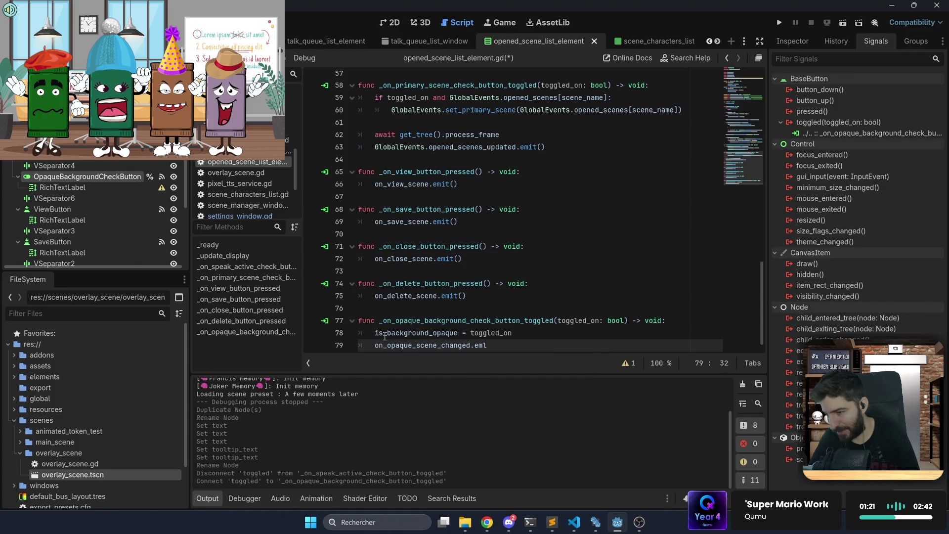
pyautogui.hotkey('ctrl', 's')
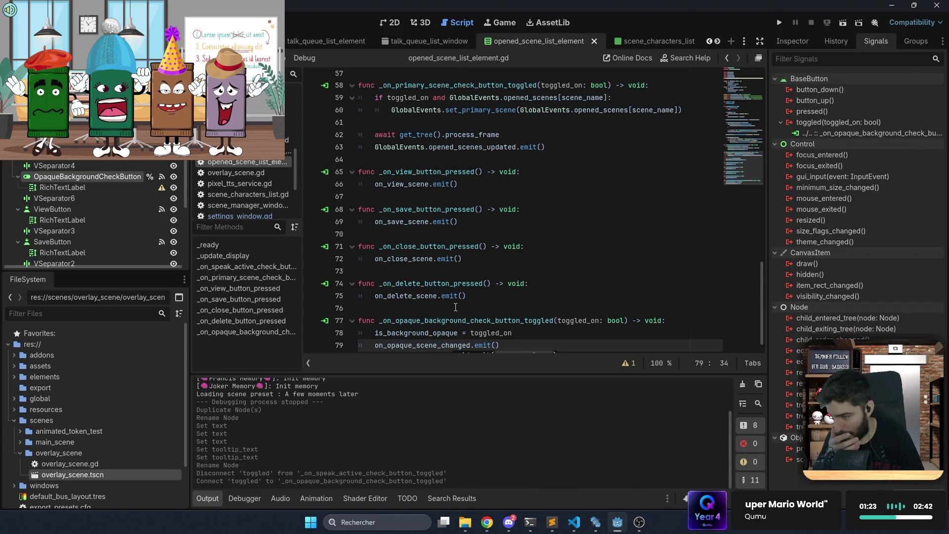
pyautogui.scroll(-1, 455, 307)
pyautogui.click(455, 300)
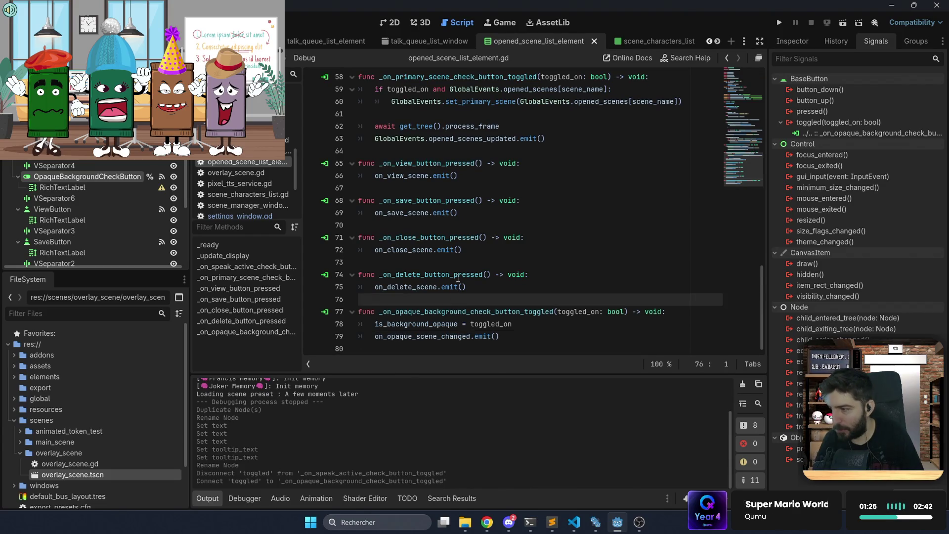
# Open the scene_manager_window scene in 2D view and select its root window
pyautogui.click(408, 40)
pyautogui.scroll(5, 330, 41)
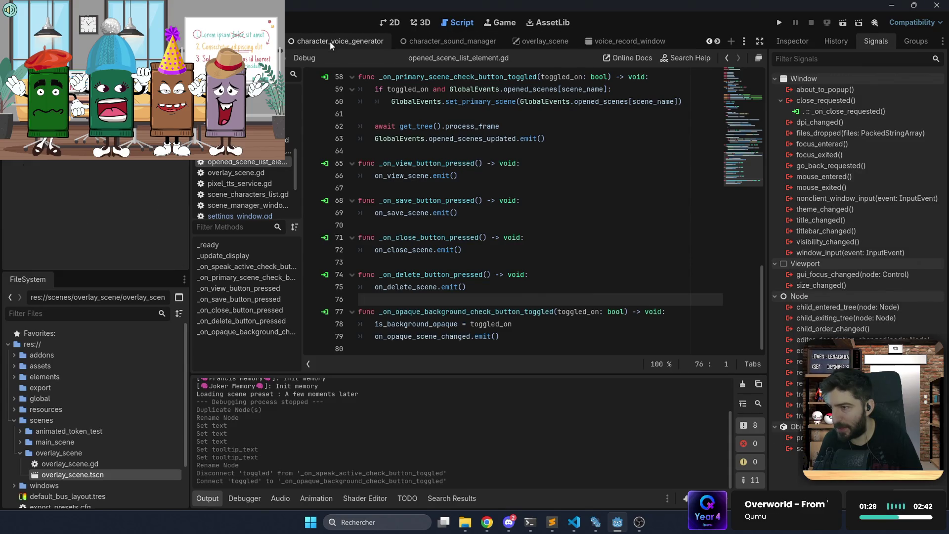
pyautogui.scroll(2, 330, 40)
pyautogui.click(329, 41)
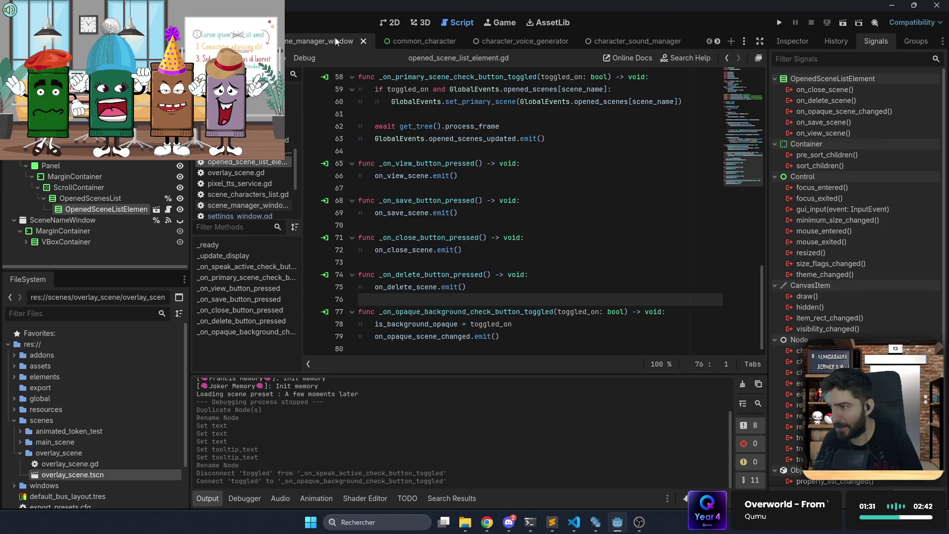
pyautogui.click(401, 22)
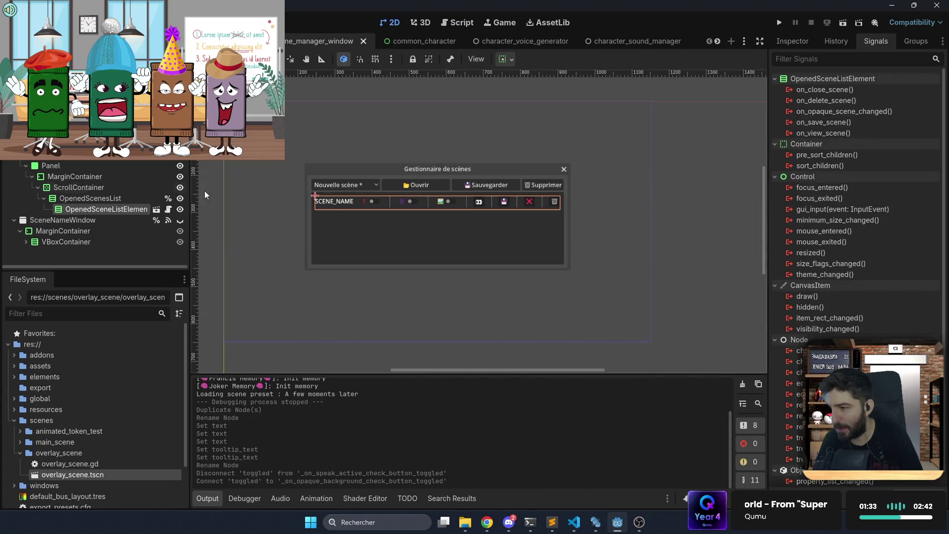
pyautogui.press('Escape')
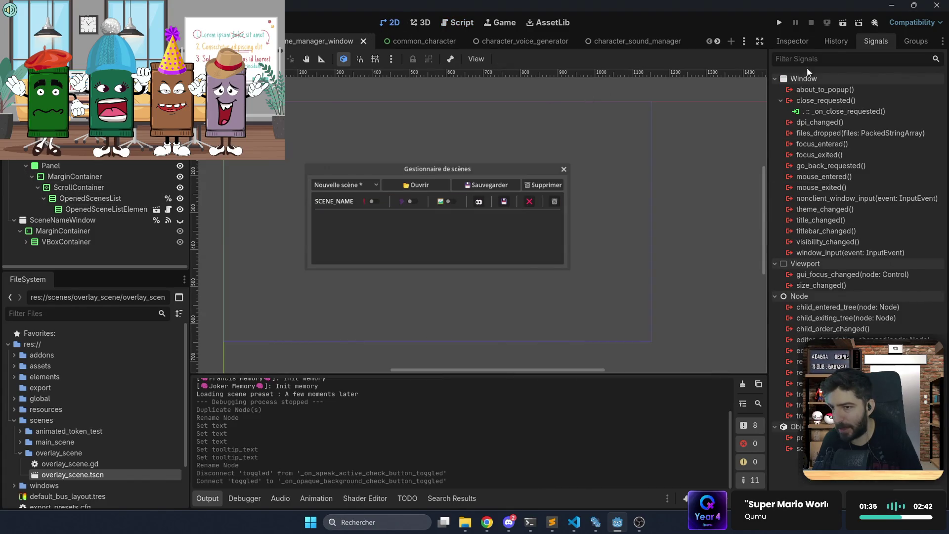
pyautogui.click(800, 42)
# Set the window width to 800, save the scene, and open its script
pyautogui.click(894, 171)
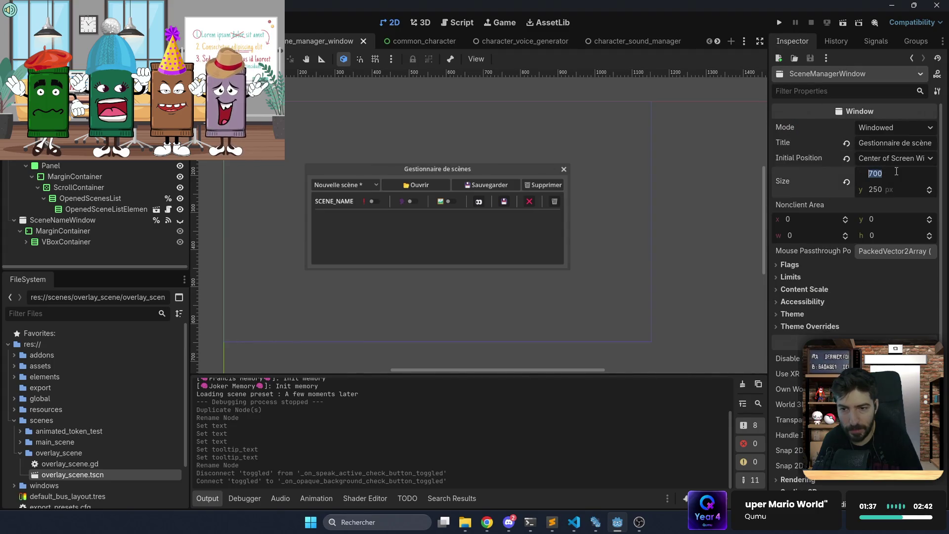
pyautogui.write('750')
pyautogui.press('Return')
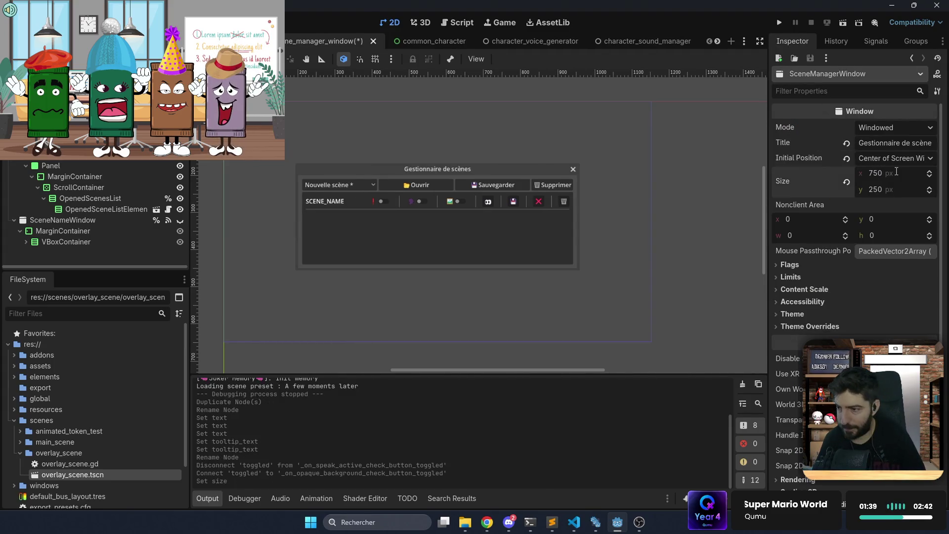
pyautogui.click(896, 171)
pyautogui.write('800')
pyautogui.press('Return')
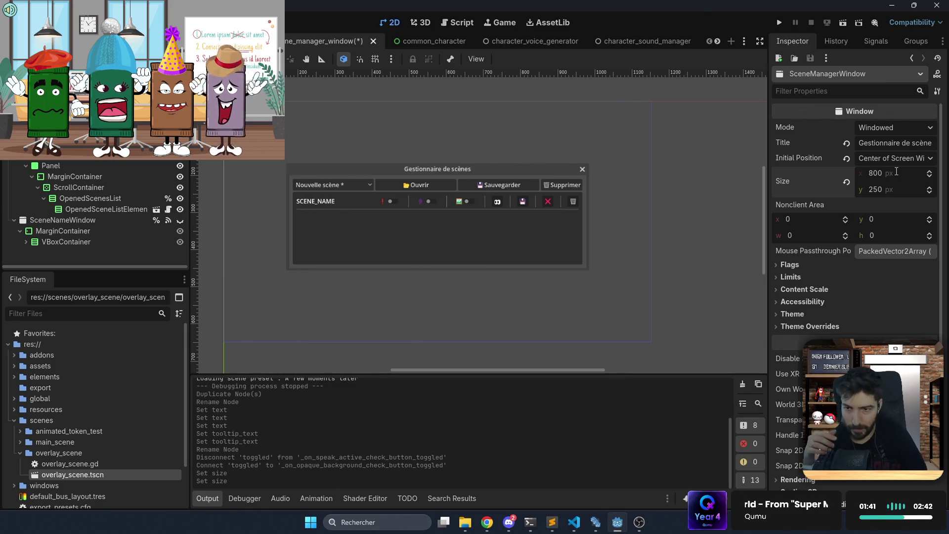
pyautogui.hotkey('ctrl', 's')
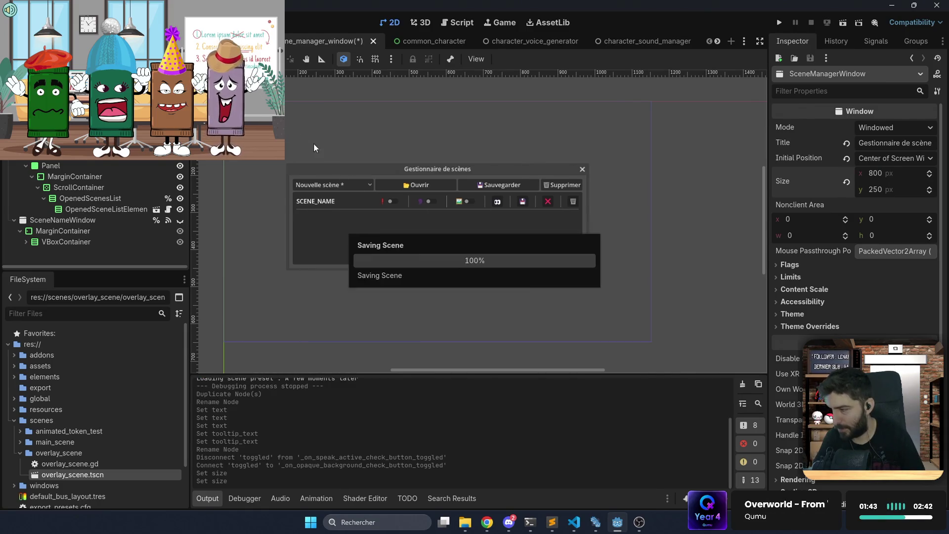
pyautogui.hotkey('ctrl', 'F3')
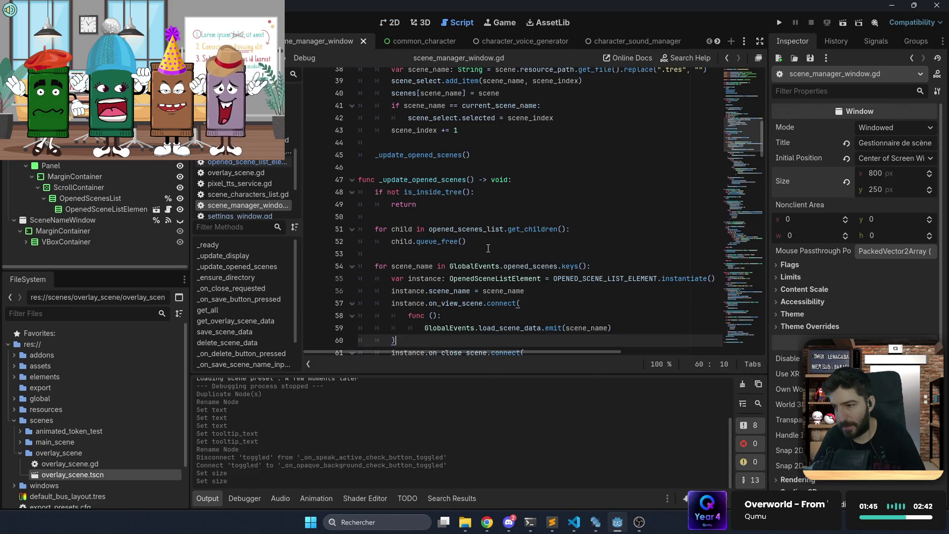
# Browse lines 60–62 of scene_manager_window.gd and jump to the load_scene_data declaration in global_events.gd
pyautogui.scroll(-4, 489, 249)
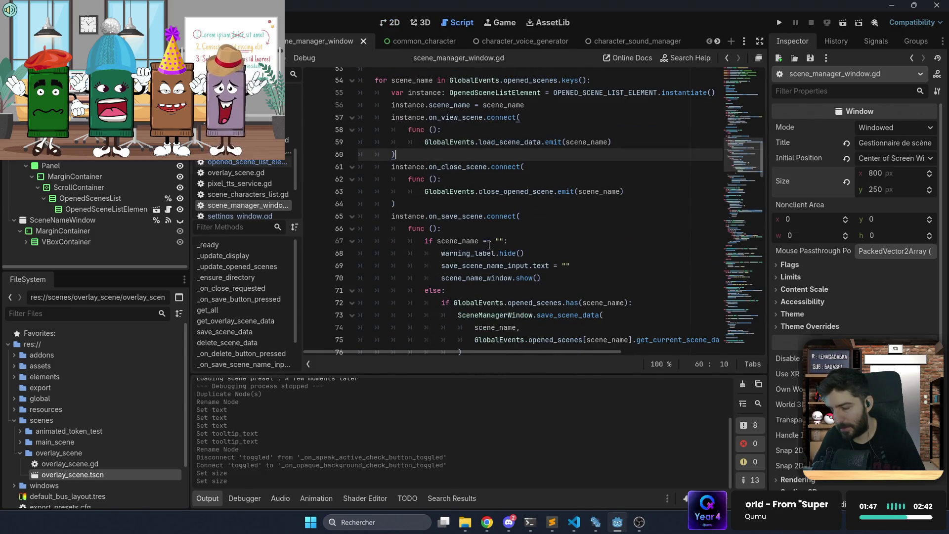
pyautogui.click(514, 181)
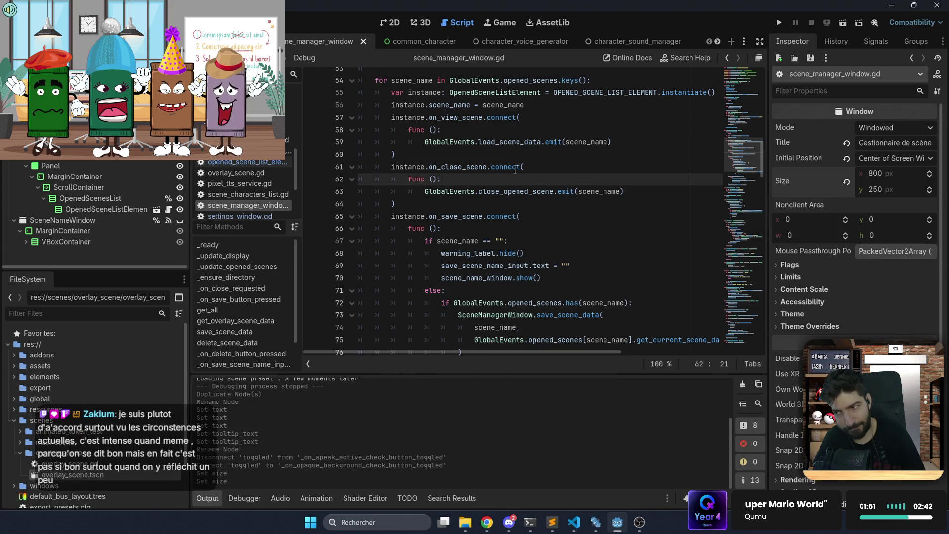
pyautogui.moveTo(516, 143)
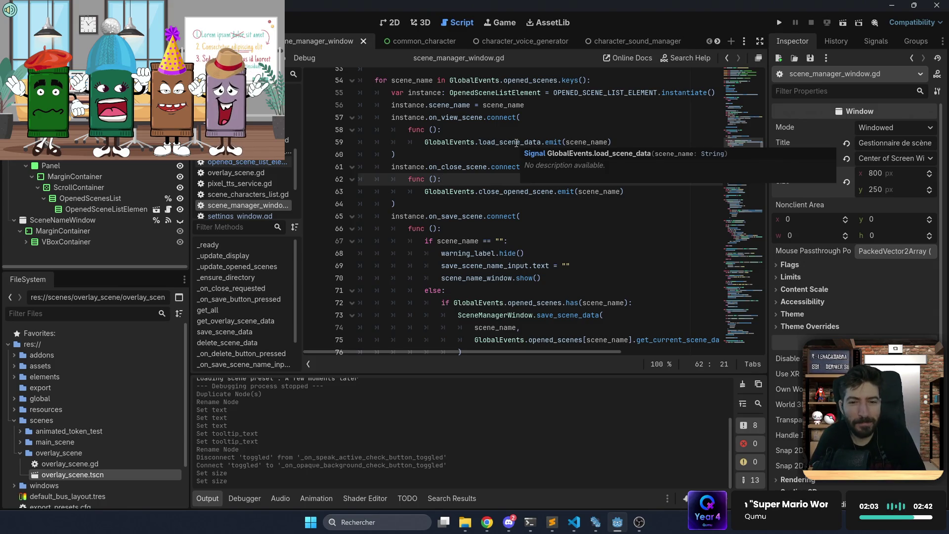
pyautogui.click(430, 155)
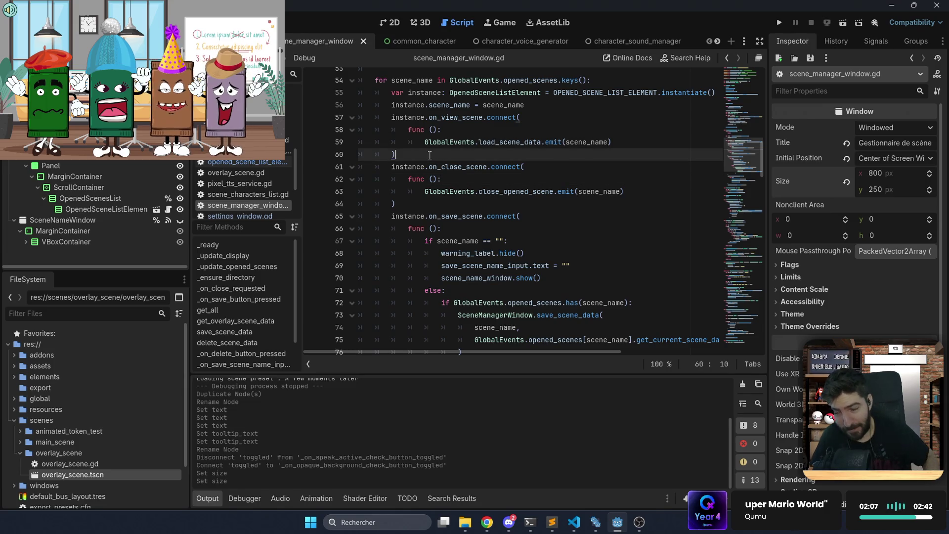
pyautogui.keyDown('ctrl'); pyautogui.click(496, 146); pyautogui.keyUp('ctrl')
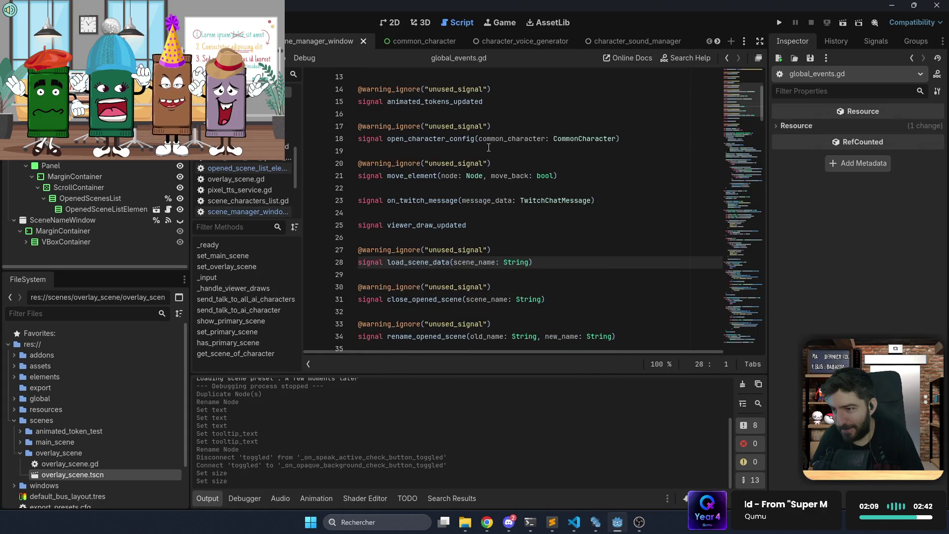
# Duplicate the load_scene_data signal declaration onto line 35 below rename_opened_scene
pyautogui.hotkey('shift', 'Home')
pyautogui.hotkey('shift', 'Up')
pyautogui.hotkey('shift', 'Up')
pyautogui.scroll(-3, 513, 253)
pyautogui.hotkey('ctrl', 'c')
pyautogui.click(486, 238)
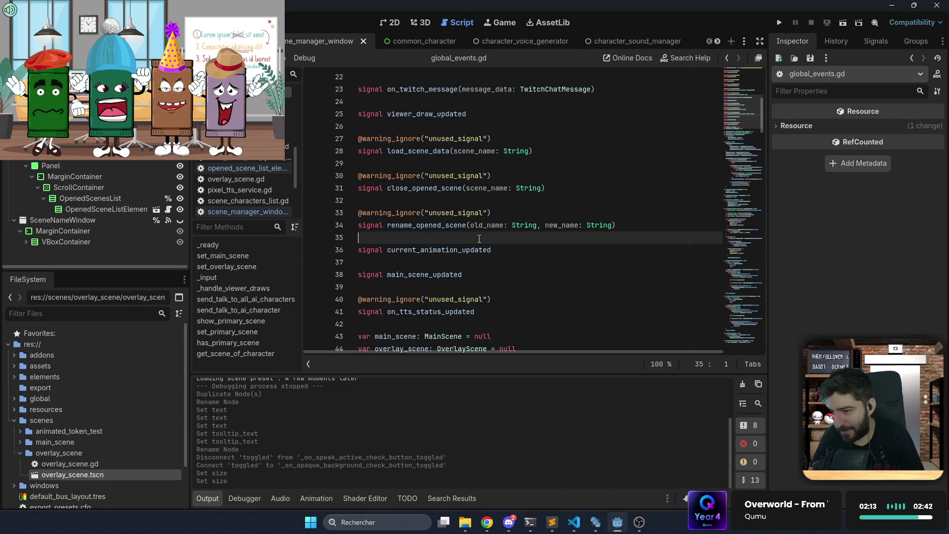
pyautogui.hotkey('ctrl', 'v')
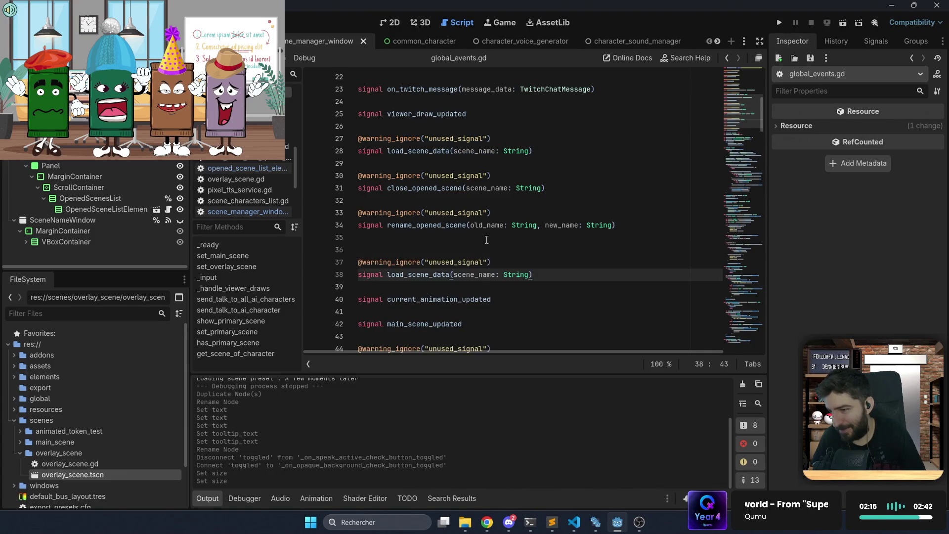
pyautogui.click(486, 240)
pyautogui.press('BackSpace')
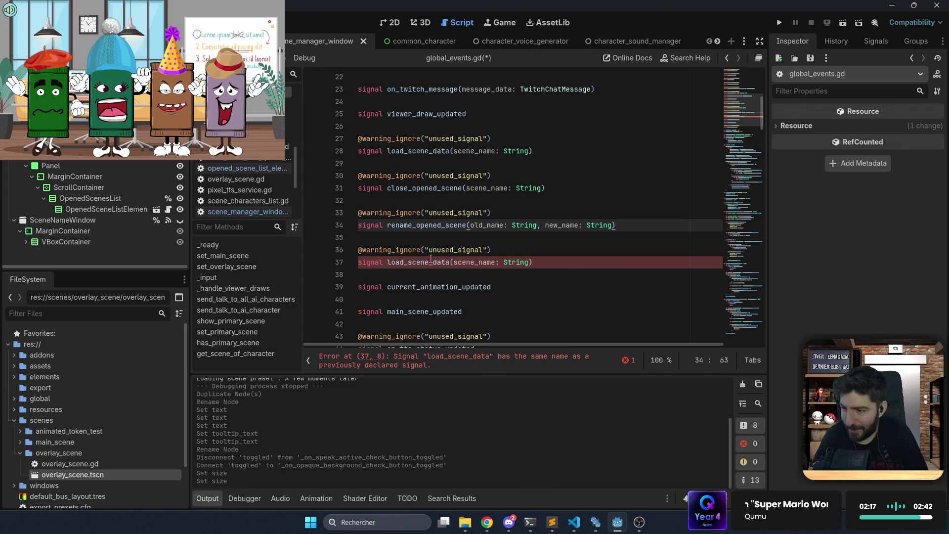
# Rename the duplicate to opaque_background_scene(is_opaque: bool), save, and return to scene_manager_window.gd
pyautogui.doubleClick(430, 261)
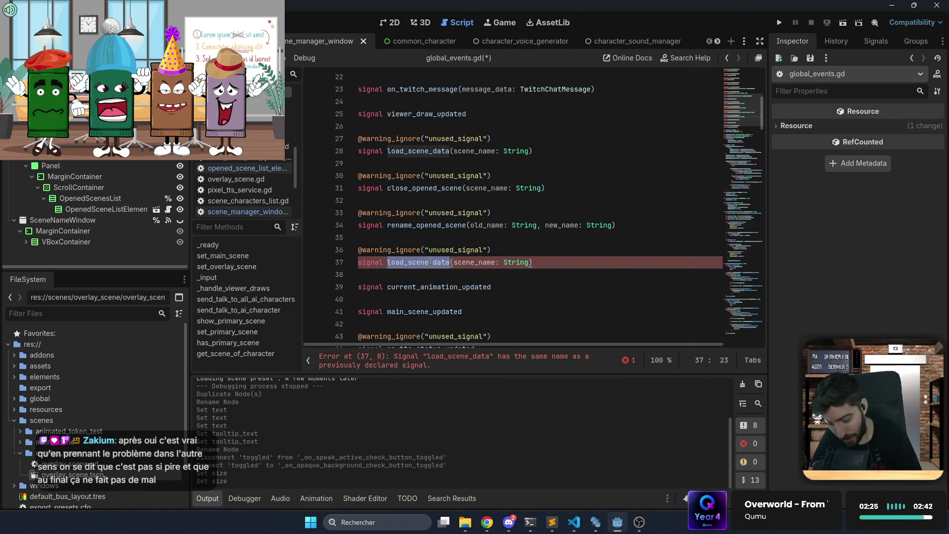
pyautogui.write('is_')
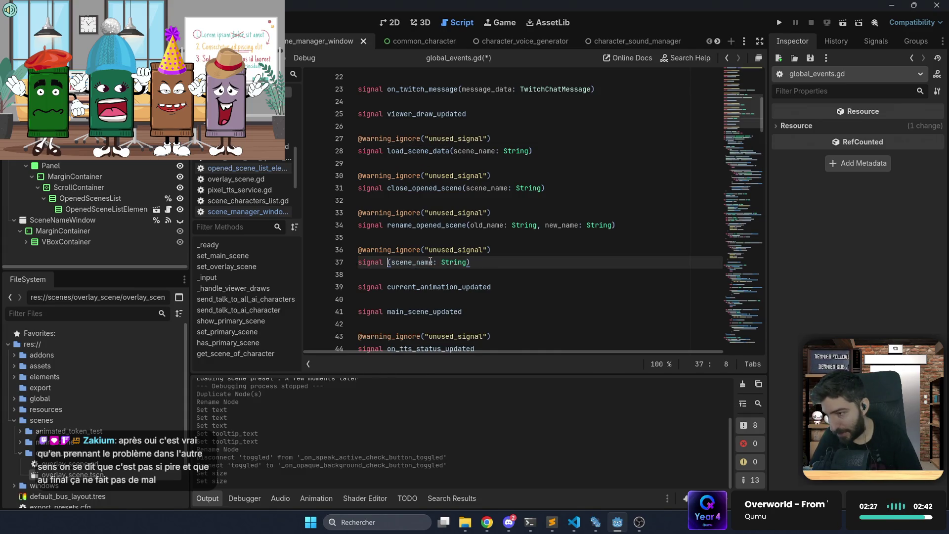
pyautogui.write('opaque_ba')
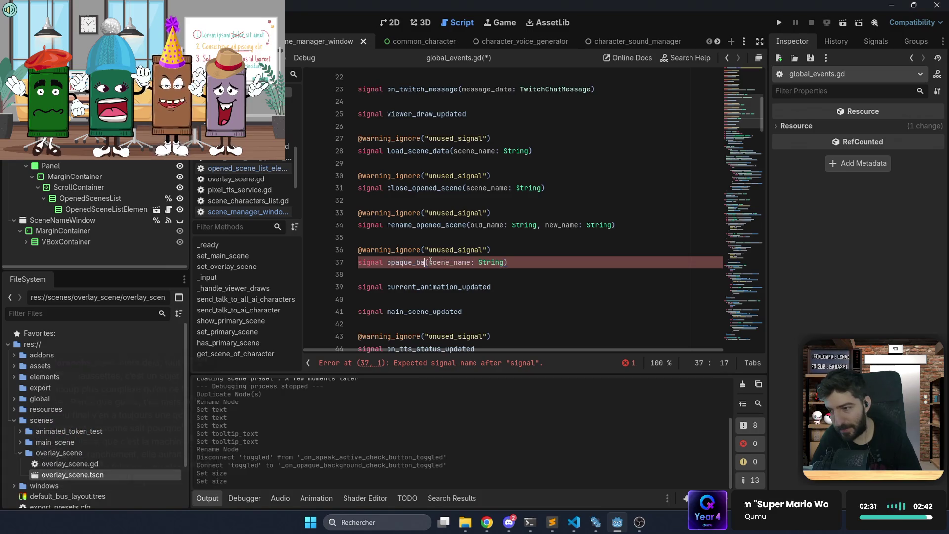
pyautogui.write('ckground_scene')
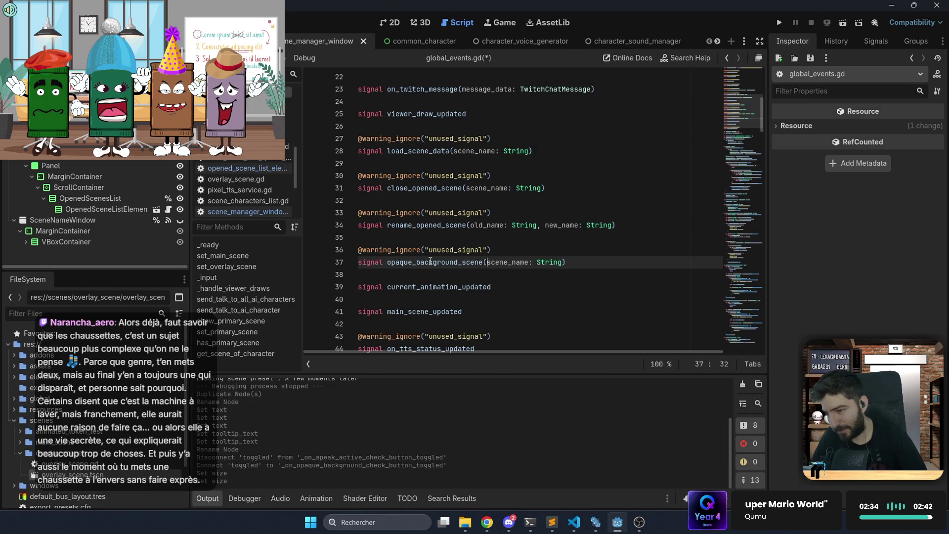
pyautogui.hotkey('ctrl', 'shift', 'Right')
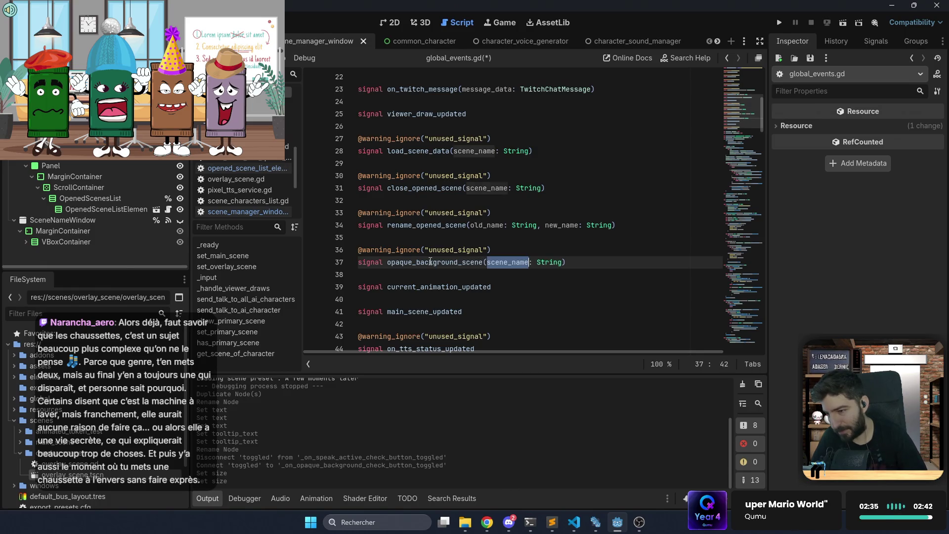
pyautogui.write('is_opaque')
pyautogui.press('Right')
pyautogui.press('Right')
pyautogui.press('Delete')
pyautogui.press('Delete')
pyautogui.press('Delete')
pyautogui.press('Delete')
pyautogui.press('Delete')
pyautogui.press('Delete')
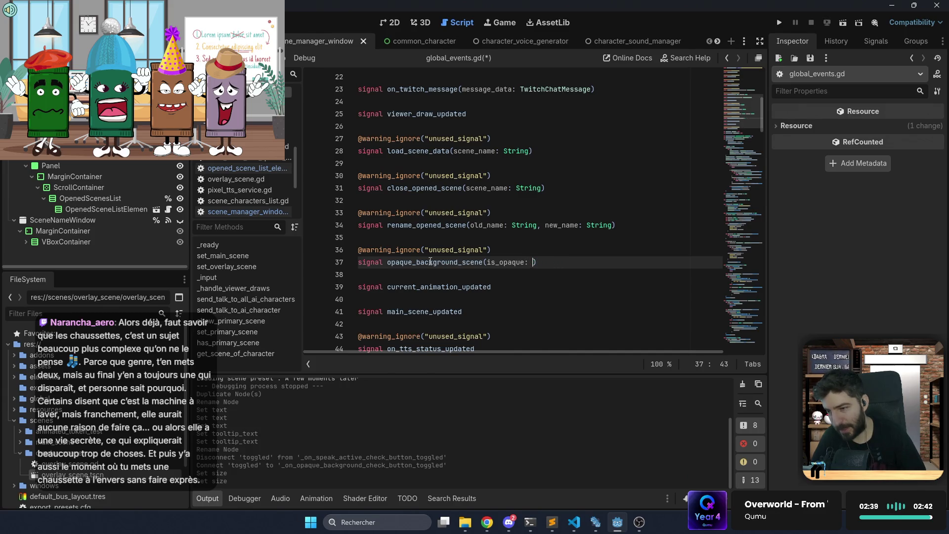
pyautogui.write('bool')
pyautogui.hotkey('ctrl', 's')
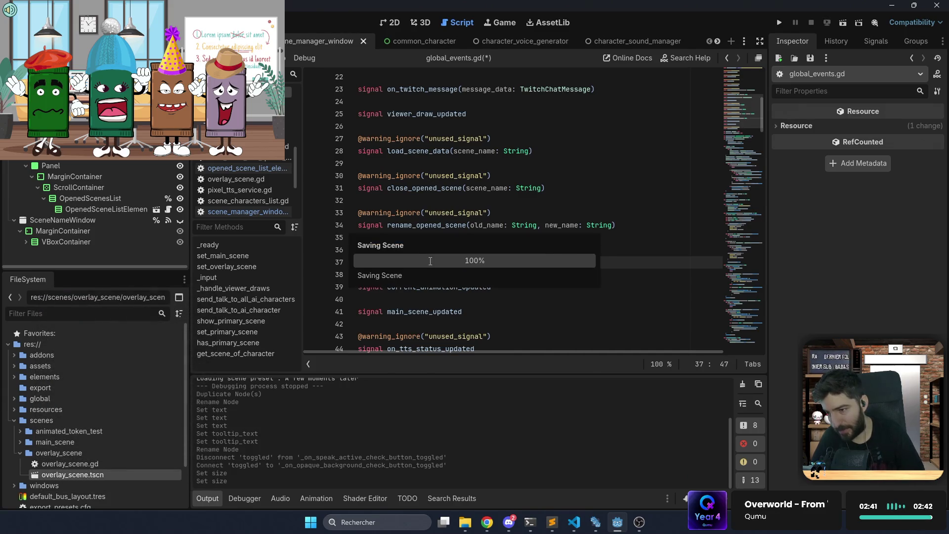
pyautogui.press('Escape')
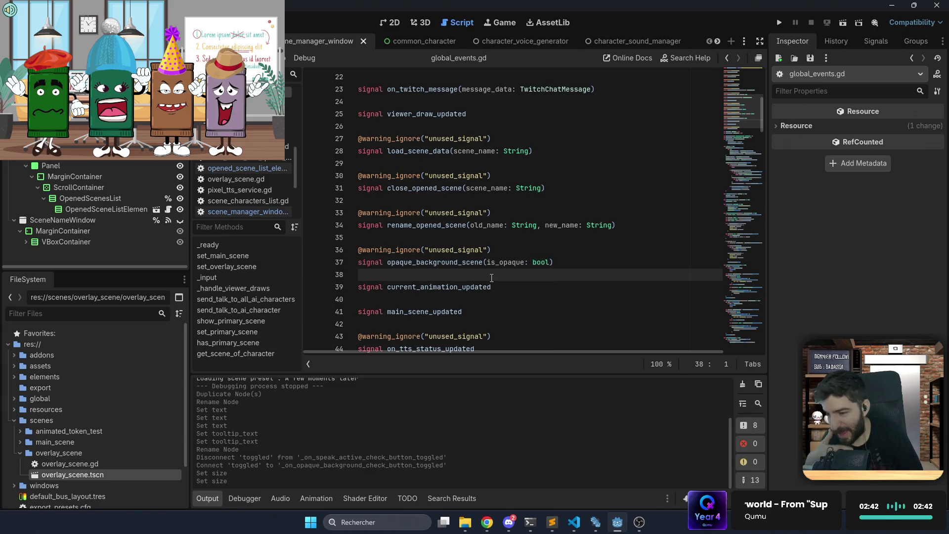
pyautogui.doubleClick(457, 263)
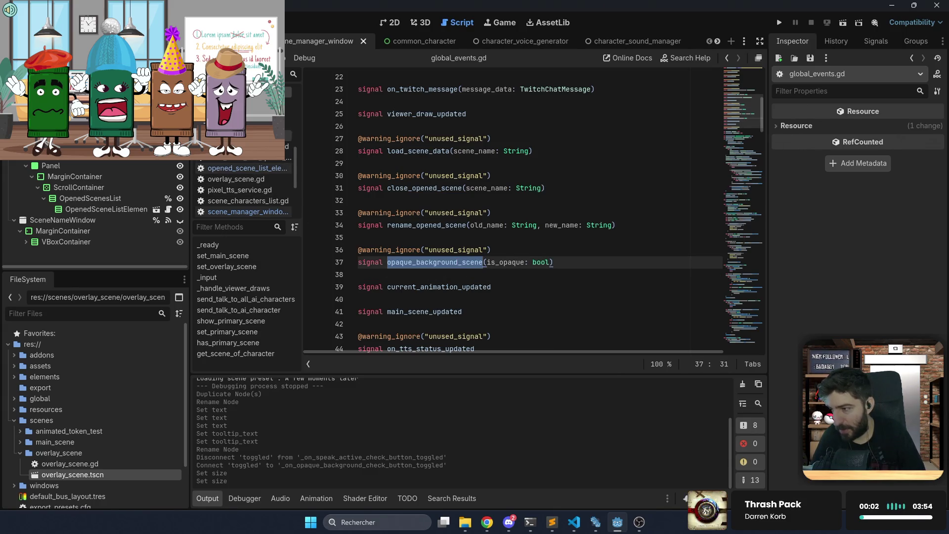
pyautogui.click(242, 212)
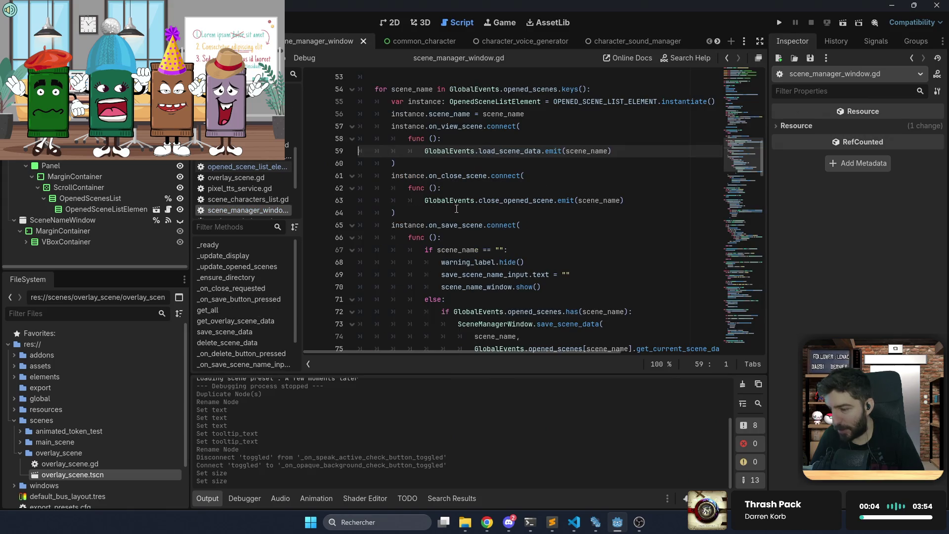
# After line 60, add instance.on_opaque_scene_changed.connect(func (): with a new lambda body line
pyautogui.click(437, 165)
pyautogui.press('Return')
pyautogui.write('nstance.o')
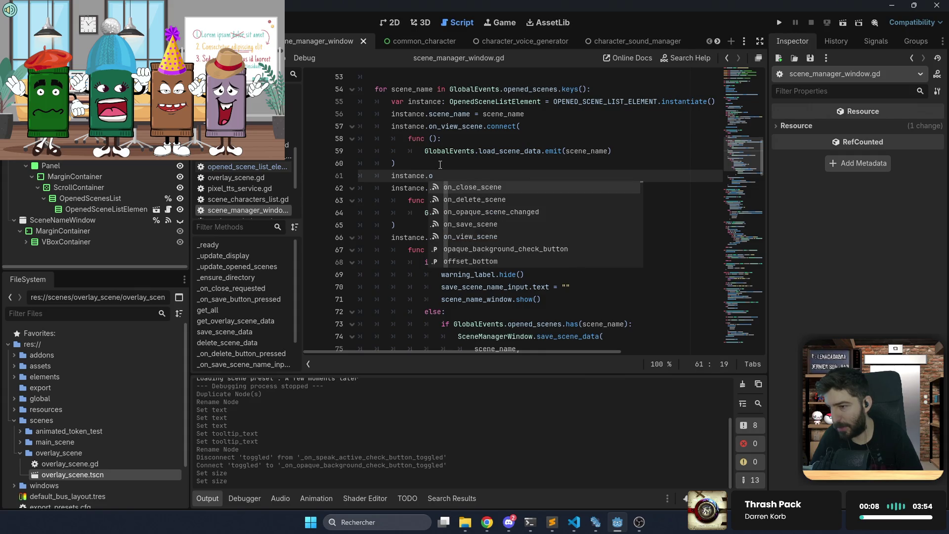
pyautogui.press('Down')
pyautogui.press('Down')
pyautogui.press('Return')
pyautogui.write('.')
pyautogui.press('Return')
pyautogui.press('Return')
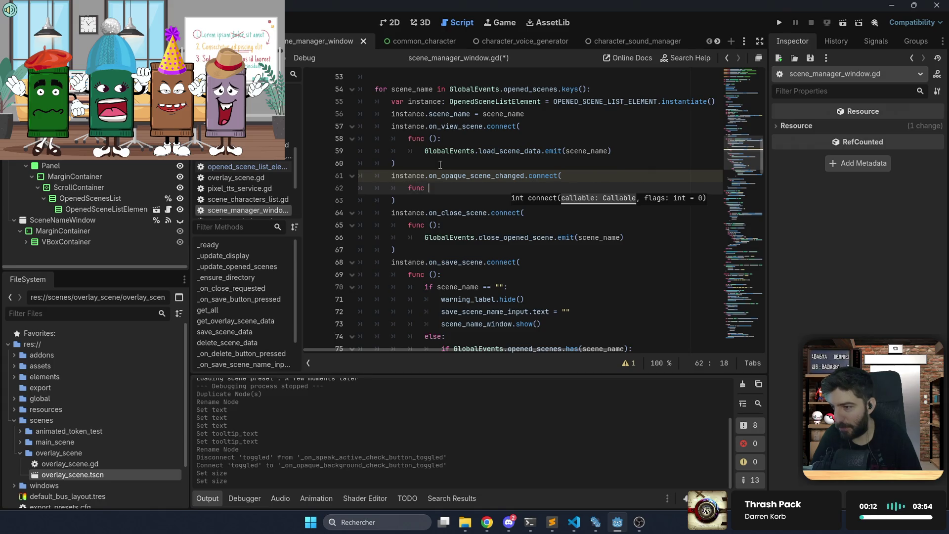
pyautogui.write('):')
pyautogui.press('Return')
# Write GlobalEvents.opaque_background_scene.emit( in the lambda body, correcting a wrong GlobalConfig completion
pyautogui.write('Glo')
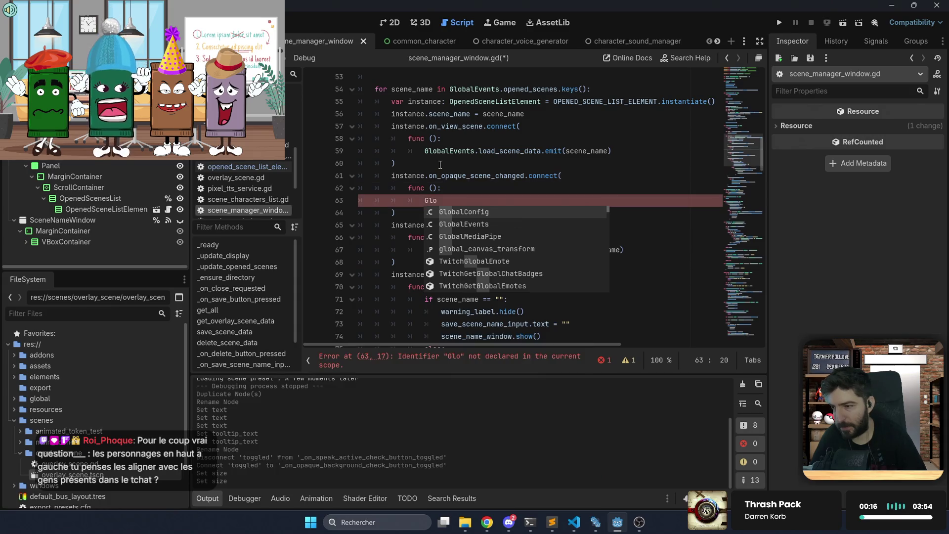
pyautogui.press('Return')
pyautogui.press('BackSpace')
pyautogui.press('BackSpace')
pyautogui.press('BackSpace')
pyautogui.write('E')
pyautogui.press('Return')
pyautogui.write('.')
pyautogui.write('opaque_background_scene')
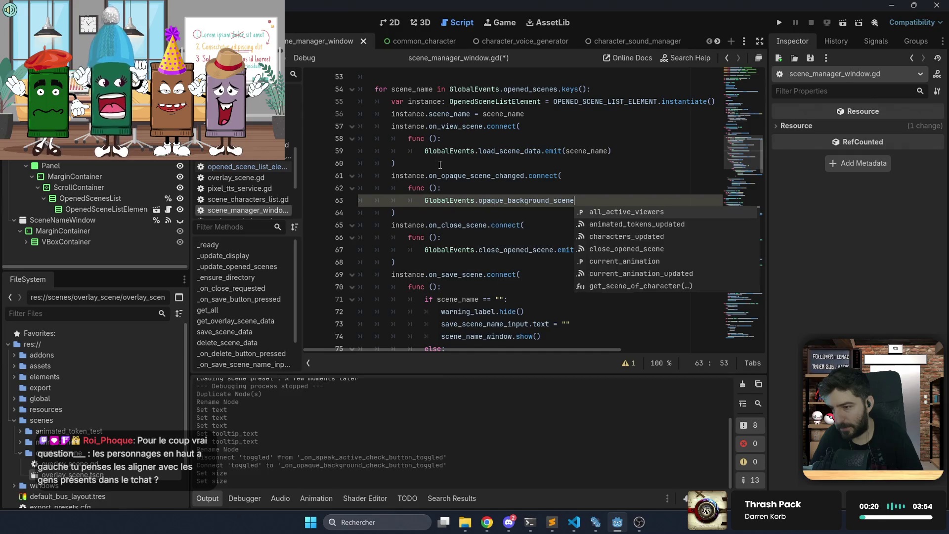
pyautogui.write('.?')
pyautogui.write('emit(')
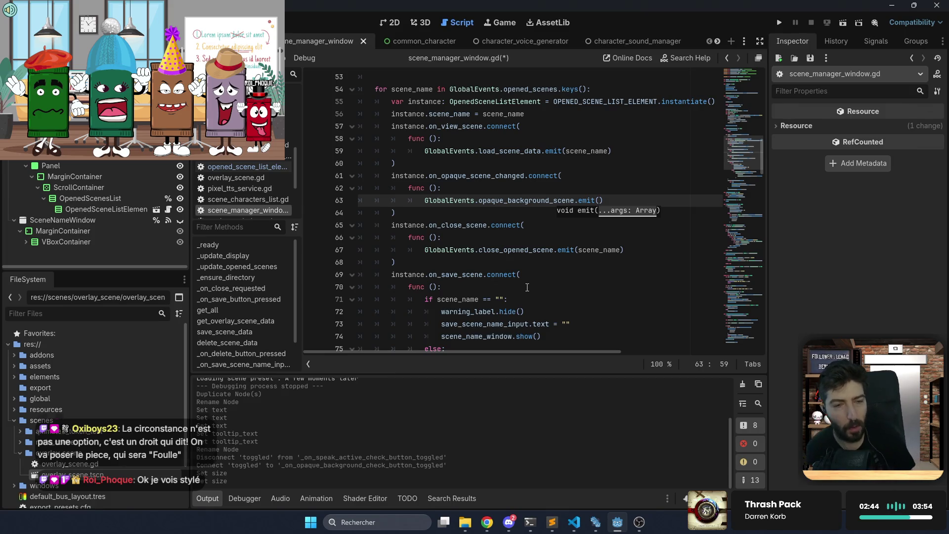
# Delete the GlobalEvents.opaque_background_scene.emit() line, leaving an empty indented lambda body
pyautogui.click(530, 210)
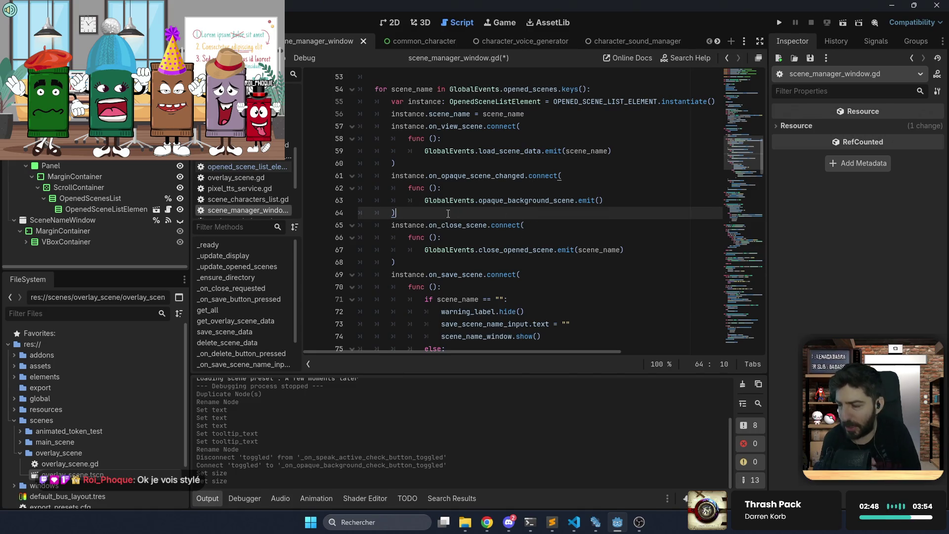
pyautogui.hotkey('shift', 'Up')
pyautogui.hotkey('shift', 'Up')
pyautogui.hotkey('shift', 'Up')
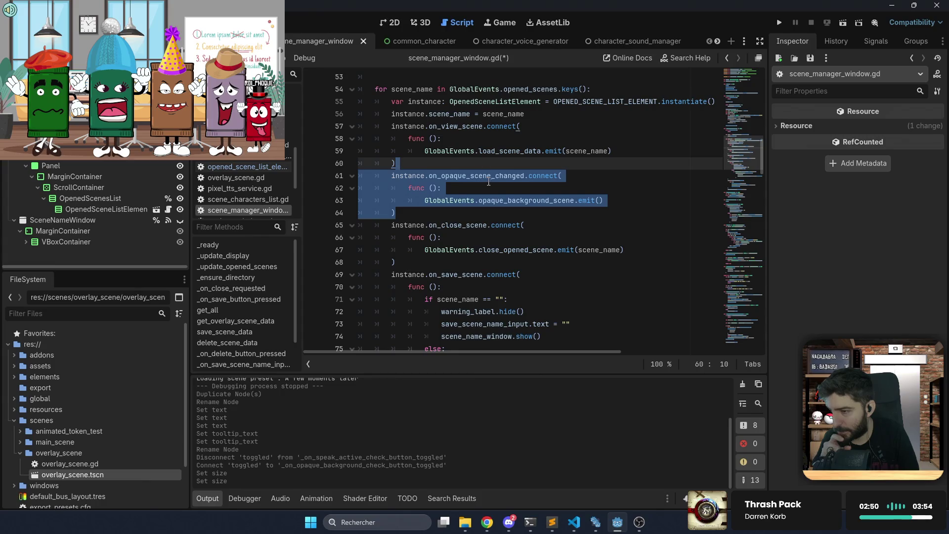
pyautogui.click(493, 187)
pyautogui.scroll(-1, 517, 184)
pyautogui.keyDown('shift'); pyautogui.click(604, 165); pyautogui.keyUp('shift')
pyautogui.press('BackSpace')
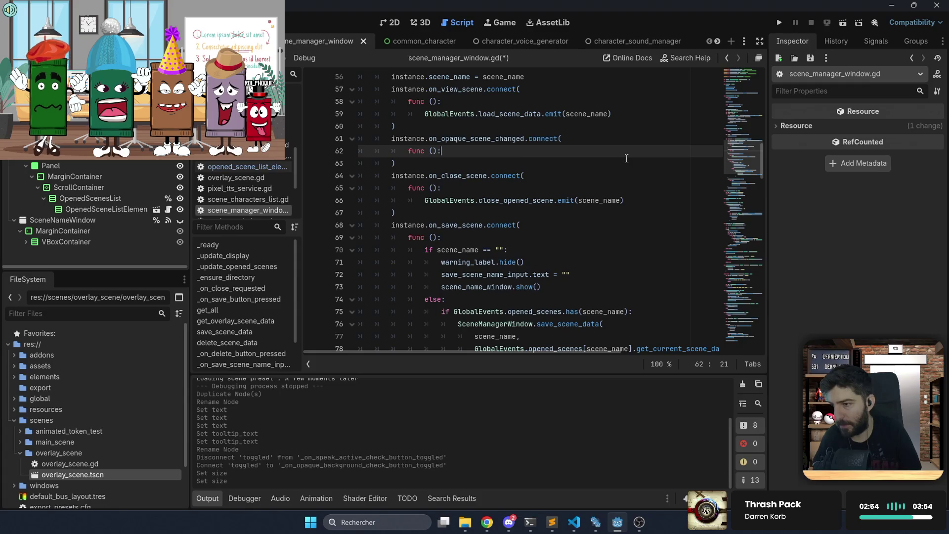
pyautogui.press('Return')
pyautogui.scroll(-1, 626, 158)
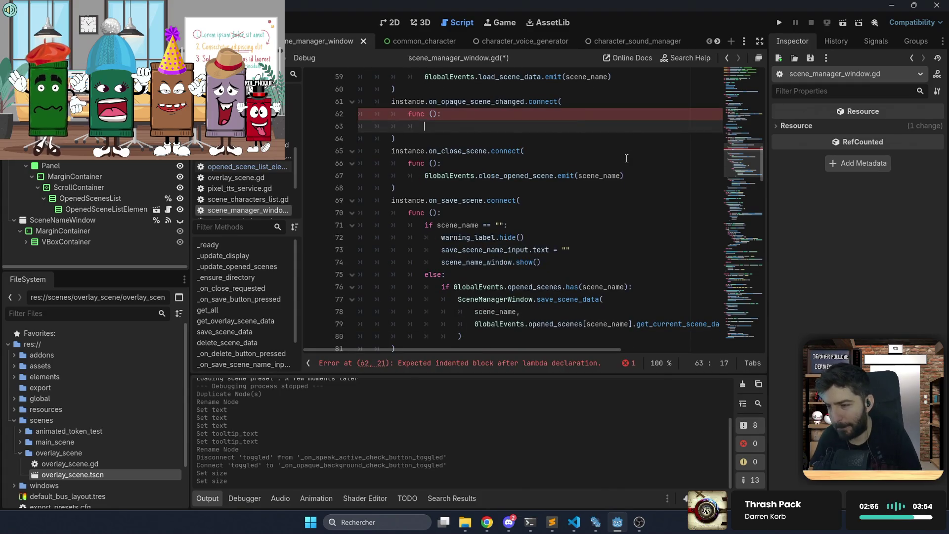
pyautogui.scroll(-1, 626, 158)
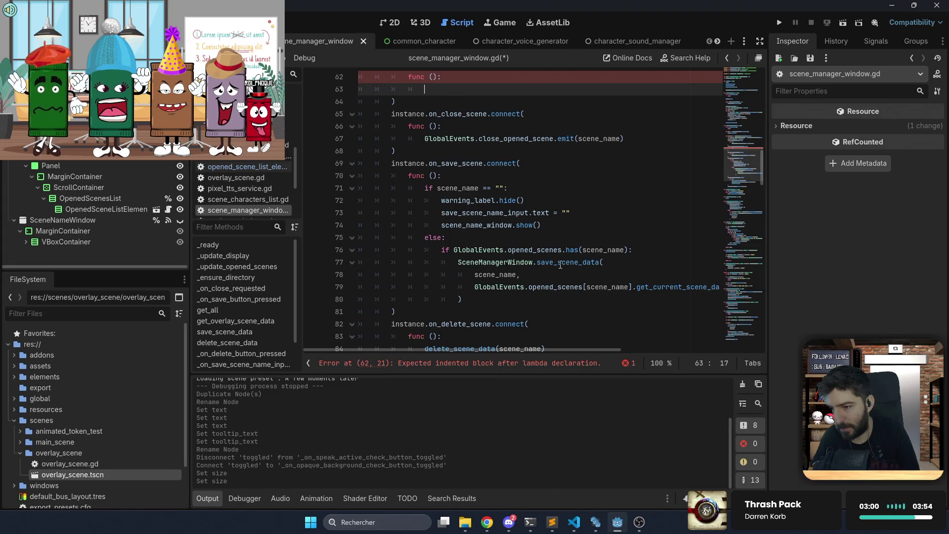
pyautogui.moveTo(556, 263)
pyautogui.click(529, 299)
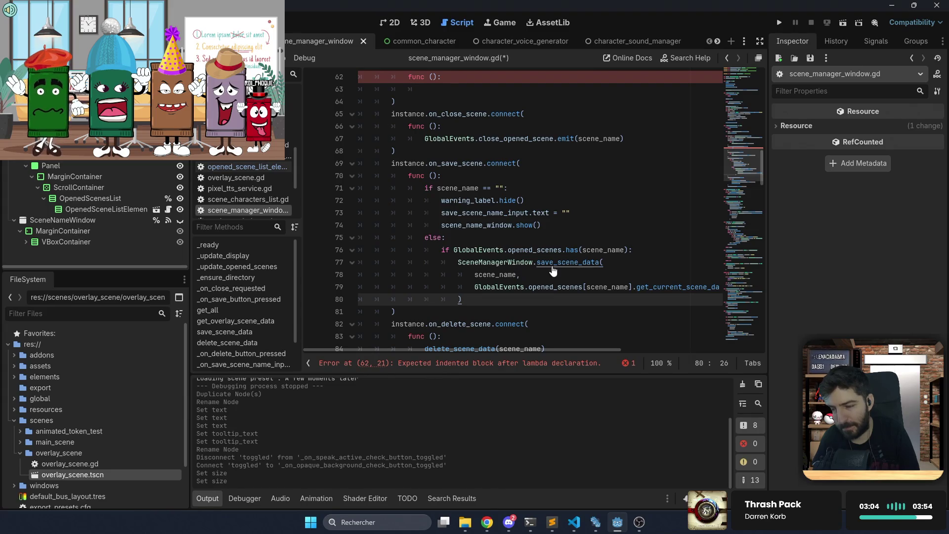
pyautogui.keyDown('ctrl'); pyautogui.click(554, 264); pyautogui.keyUp('ctrl')
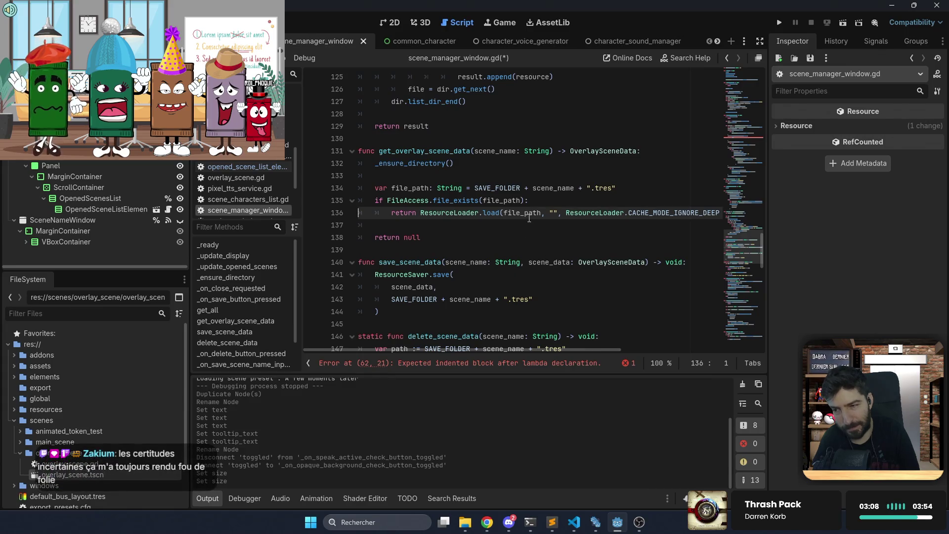
pyautogui.click(556, 198)
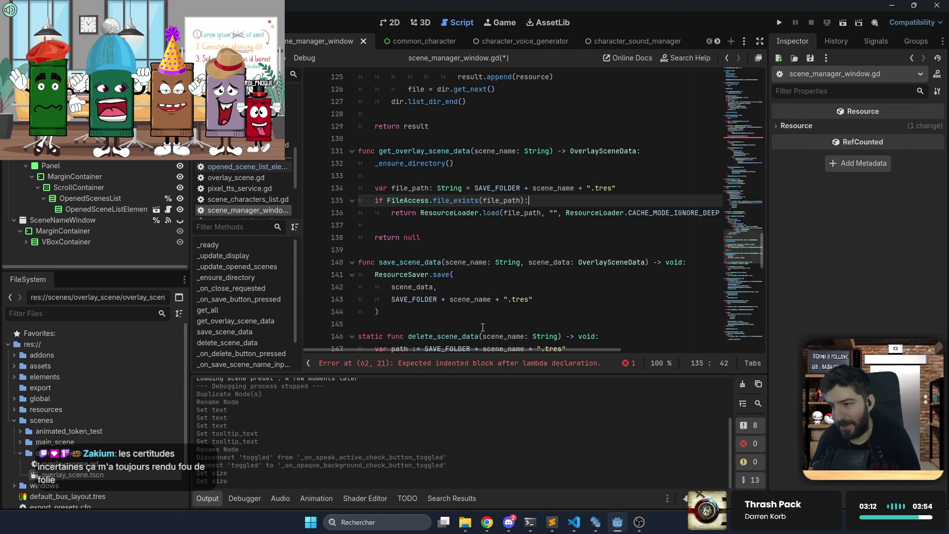
pyautogui.moveTo(482, 349)
pyautogui.mouseDown()
pyautogui.moveTo(568, 344)
pyautogui.moveTo(466, 352)
pyautogui.mouseUp()
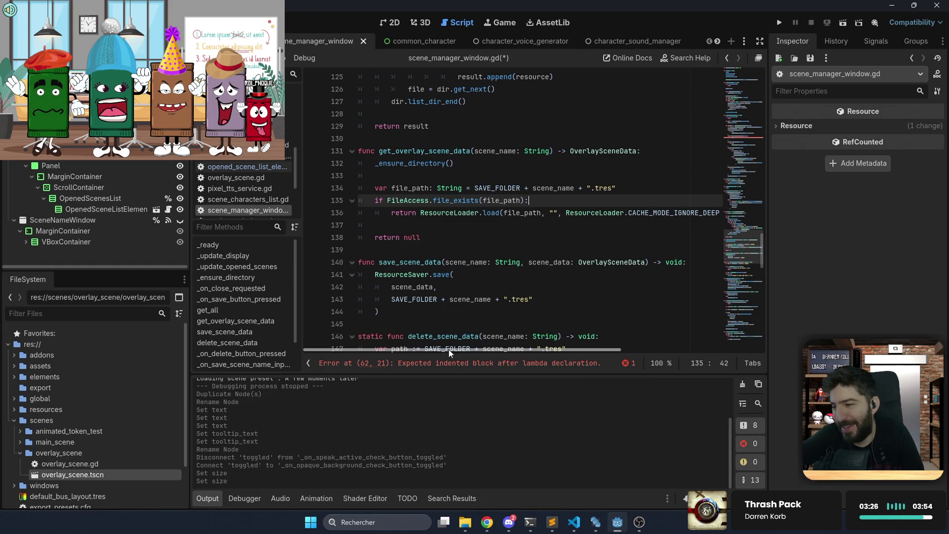
pyautogui.hscroll(5, 559, 346)
pyautogui.moveTo(558, 346); pyautogui.dragTo(470, 350)
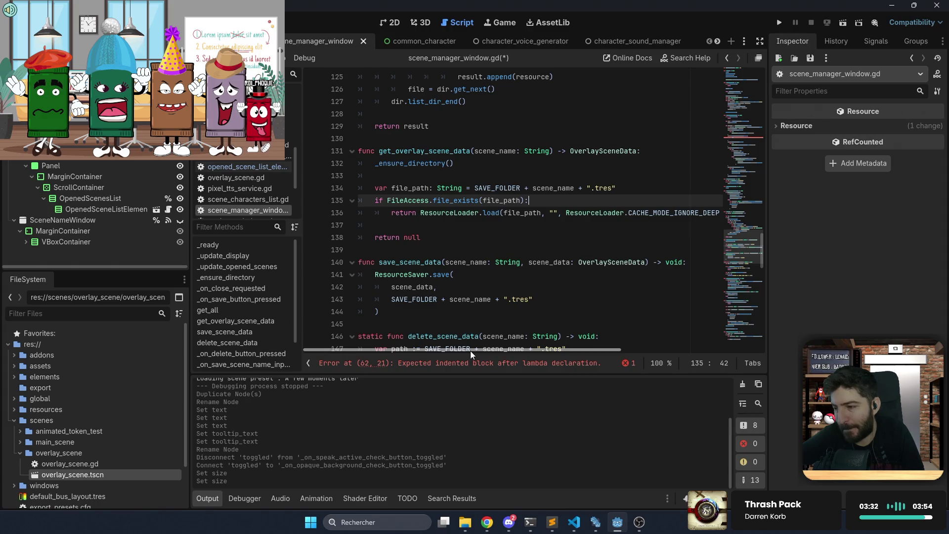
pyautogui.scroll(3, 482, 235)
pyautogui.scroll(8, 482, 235)
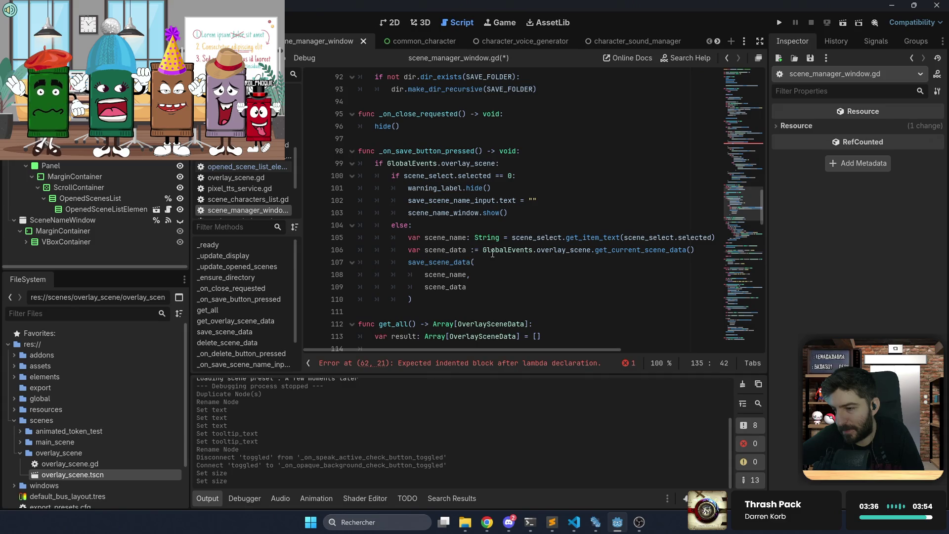
pyautogui.moveTo(523, 242)
pyautogui.scroll(2, 522, 242)
pyautogui.scroll(6, 491, 257)
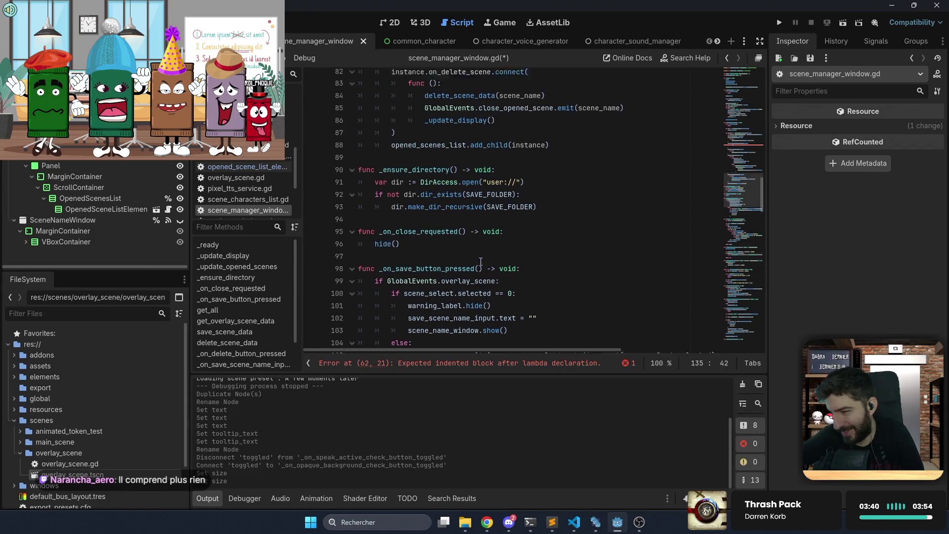
pyautogui.click(496, 162)
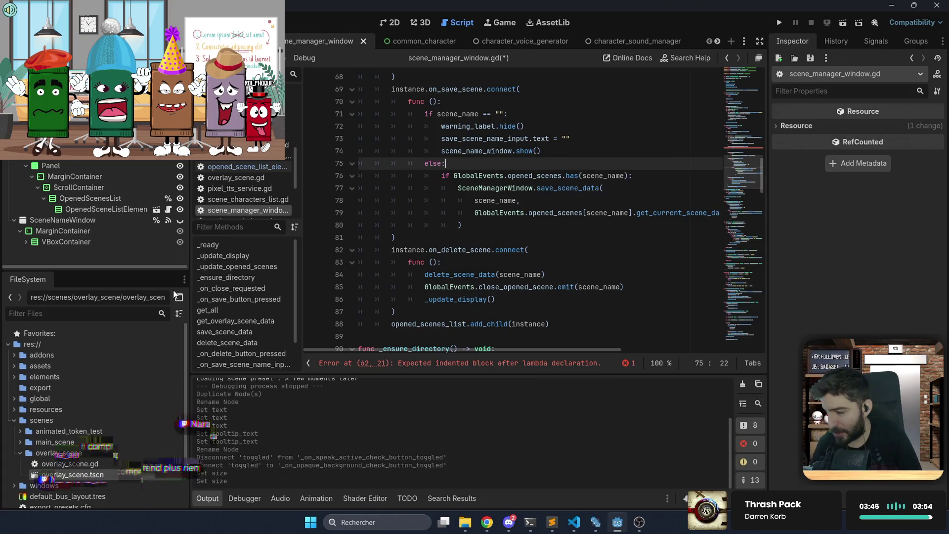
pyautogui.scroll(6, 413, 210)
# Put pass in the empty on_opaque_scene_changed lambda, remove the extra blank line, and save
pyautogui.click(441, 226)
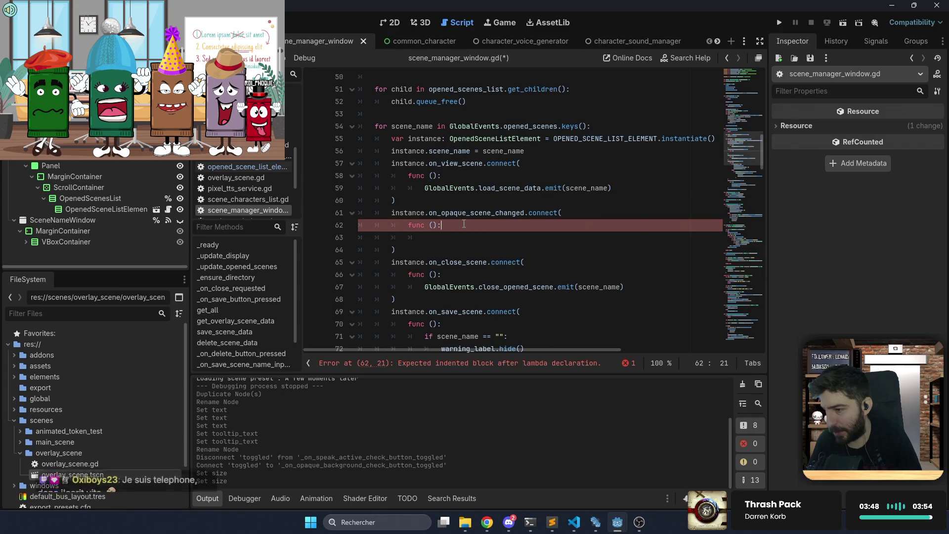
pyautogui.press('Return')
pyautogui.hotkey('ctrl', 's')
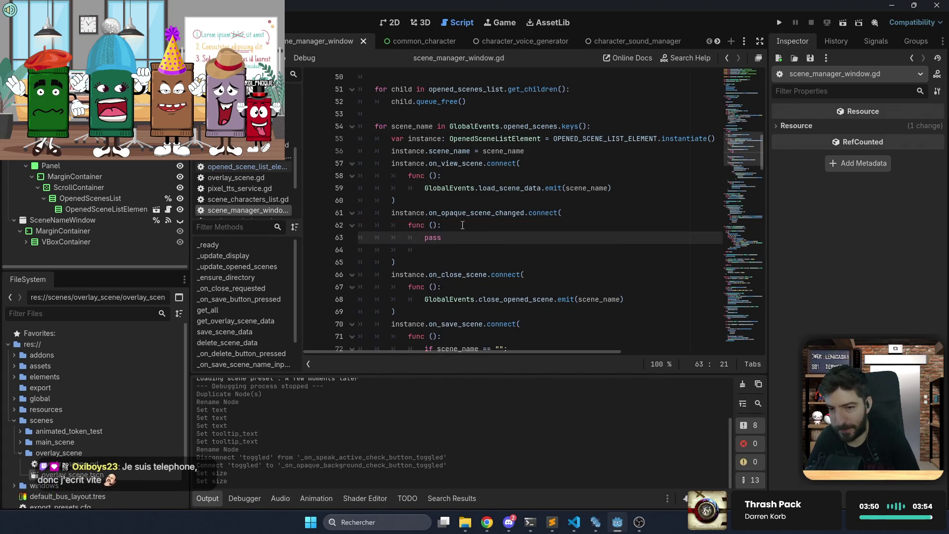
pyautogui.click(479, 248)
pyautogui.press('BackSpace')
pyautogui.press('BackSpace')
pyautogui.press('BackSpace')
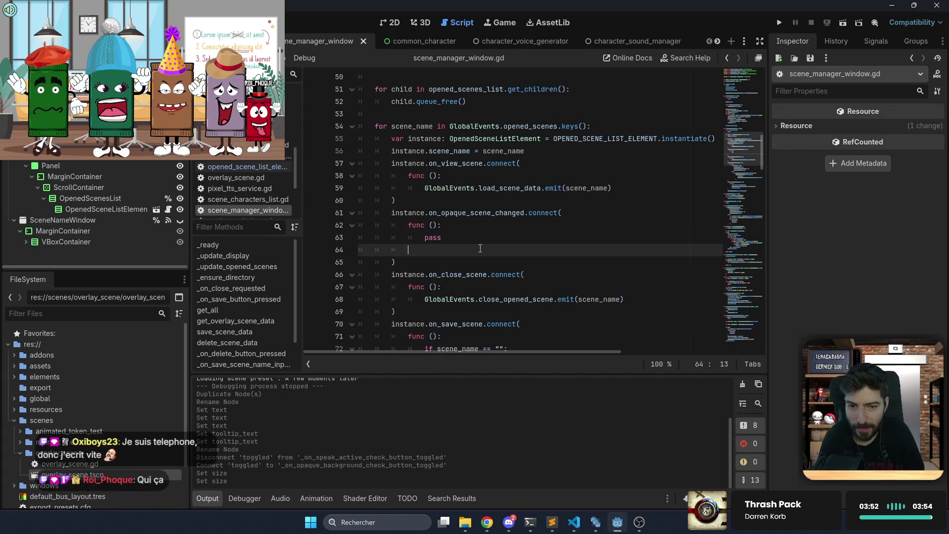
pyautogui.press('BackSpace')
pyautogui.press('BackSpace')
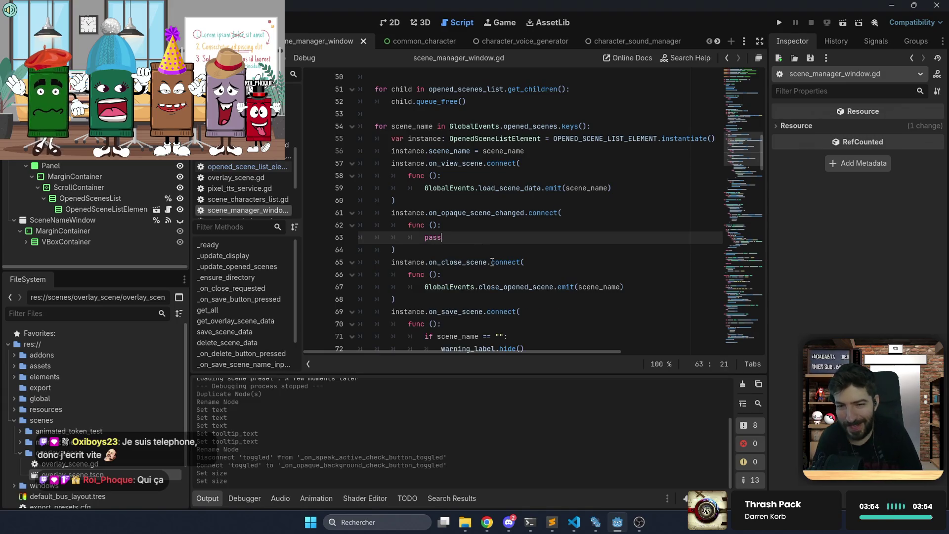
pyautogui.click(492, 252)
pyautogui.hotkey('ctrl', 's')
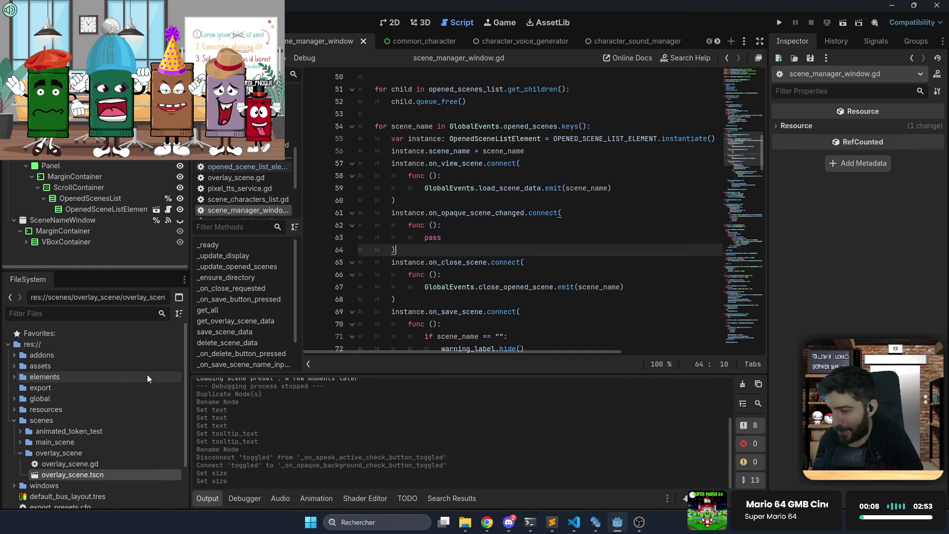
# Expand the resources folder in FileSystem and scroll down through overlay_scene.gd
pyautogui.click(13, 398)
pyautogui.click(13, 397)
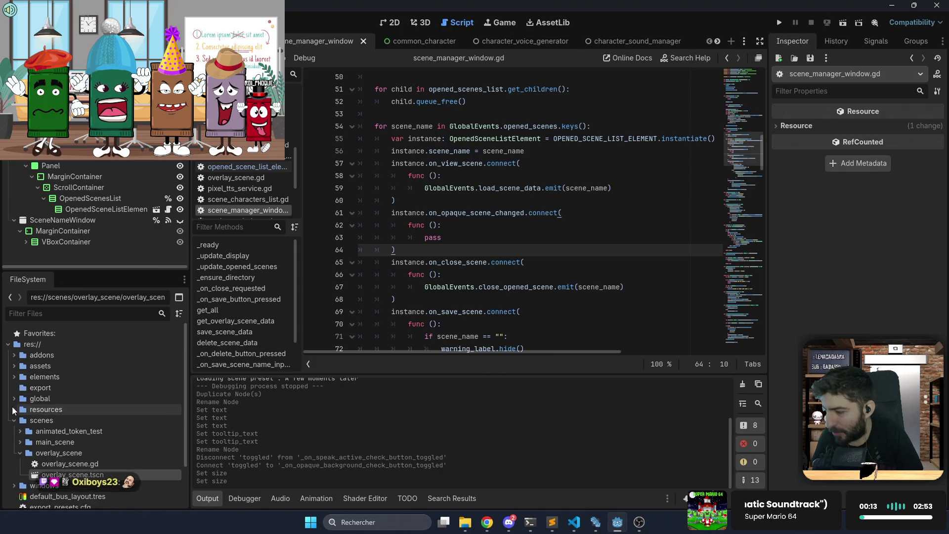
pyautogui.click(13, 409)
pyautogui.scroll(-3, 37, 406)
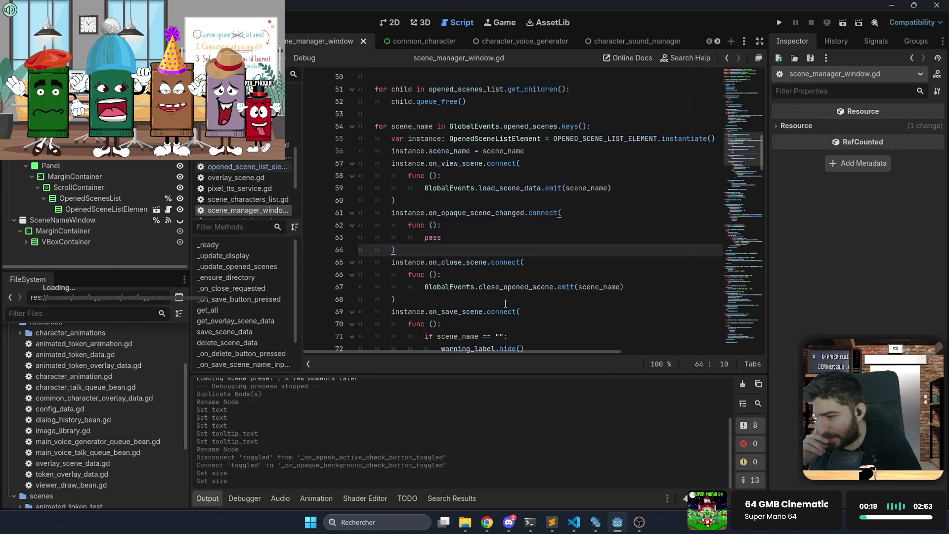
pyautogui.scroll(-7, 505, 302)
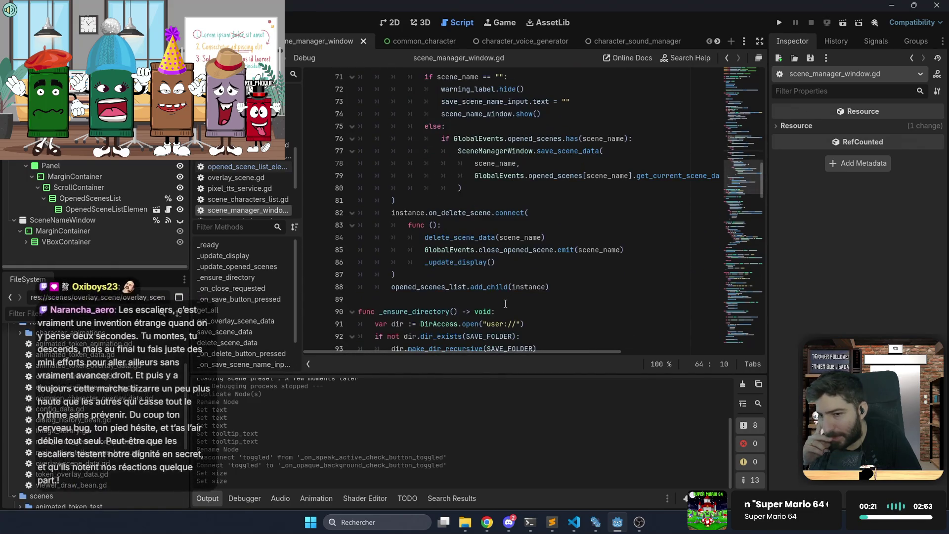
pyautogui.scroll(-5, 505, 303)
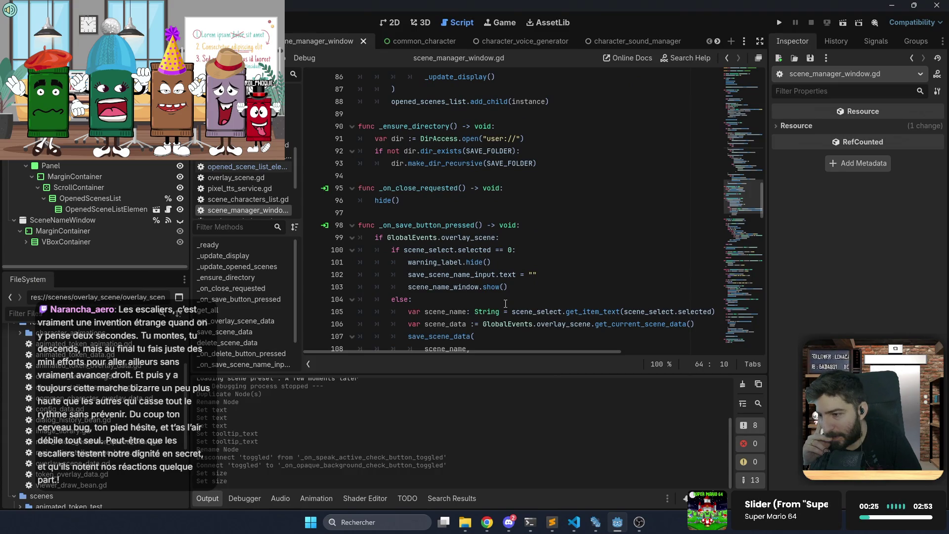
pyautogui.scroll(-3, 505, 303)
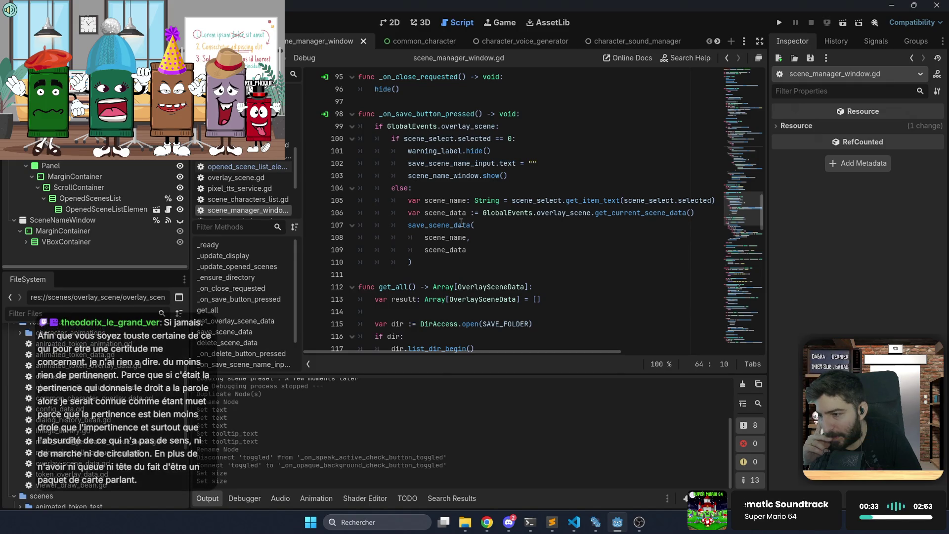
# Jump to the get_current_scene_data() definition with a Ctrl+click
pyautogui.moveTo(461, 222)
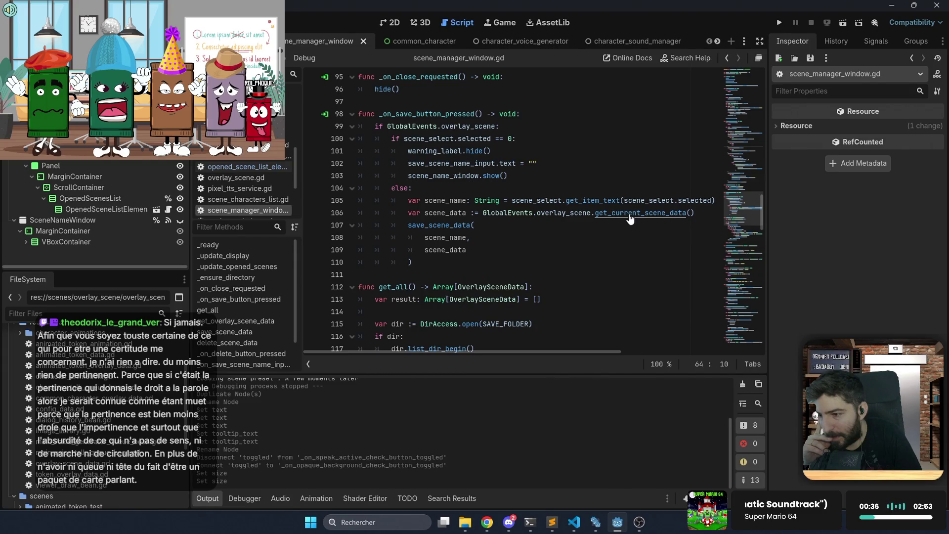
pyautogui.keyDown('ctrl'); pyautogui.click(629, 217); pyautogui.keyUp('ctrl')
pyautogui.scroll(2, 542, 167)
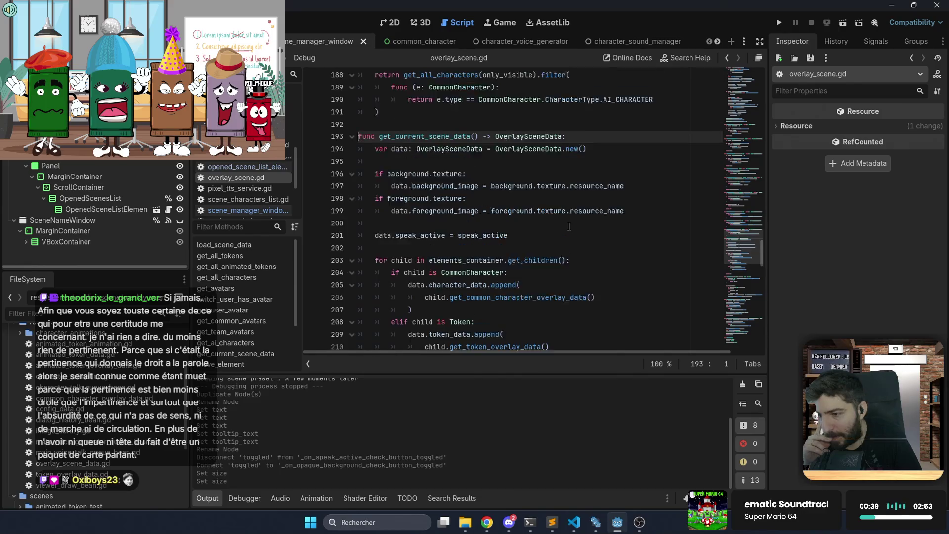
pyautogui.keyDown('ctrl'); pyautogui.click(538, 151); pyautogui.keyUp('ctrl')
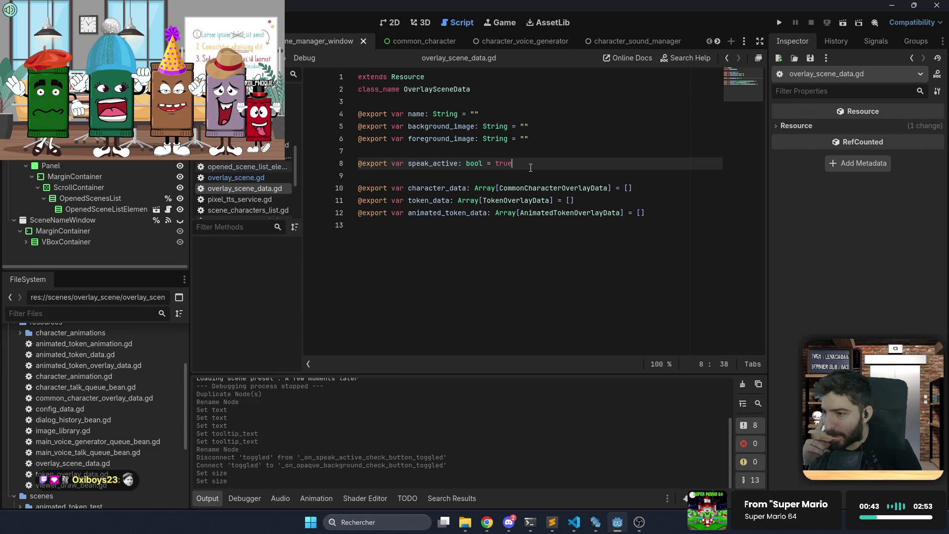
pyautogui.press('Return')
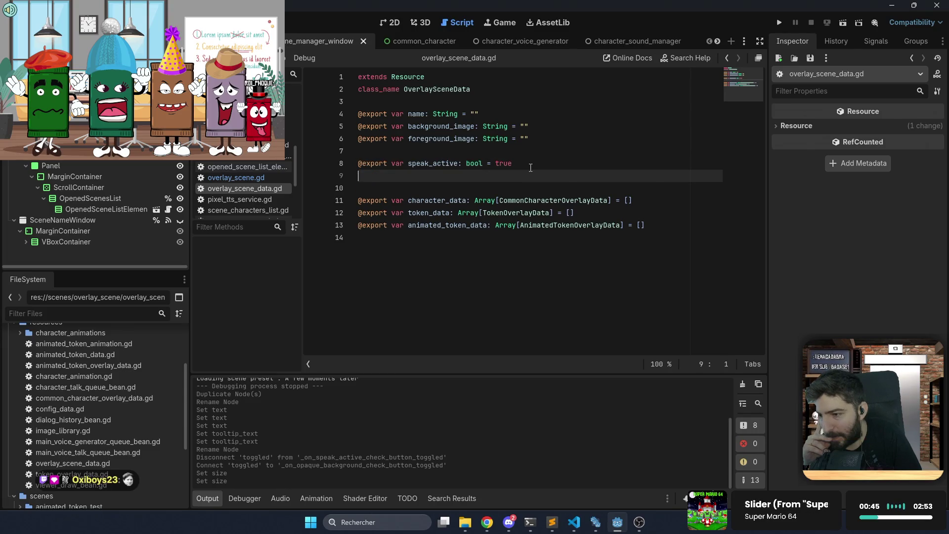
pyautogui.write('@export var ')
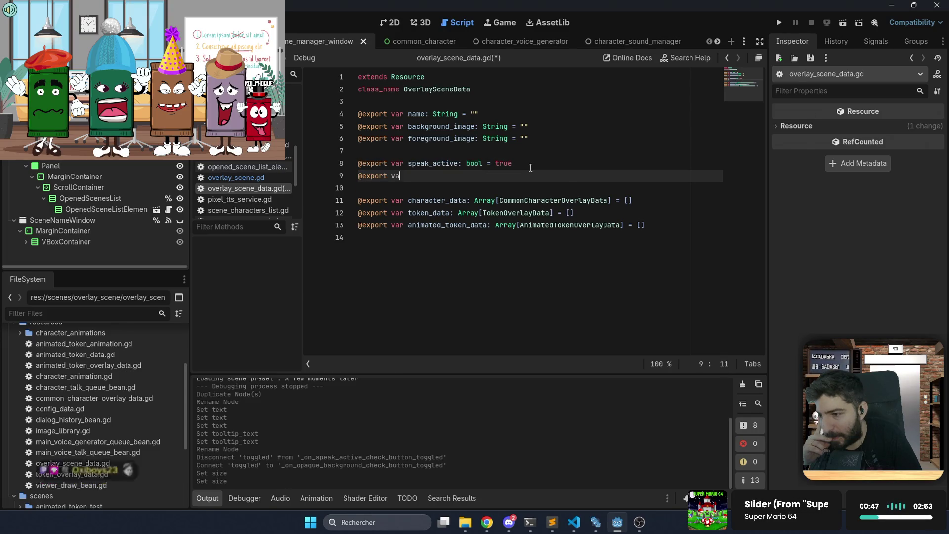
pyautogui.write('is_background_opaque: bool')
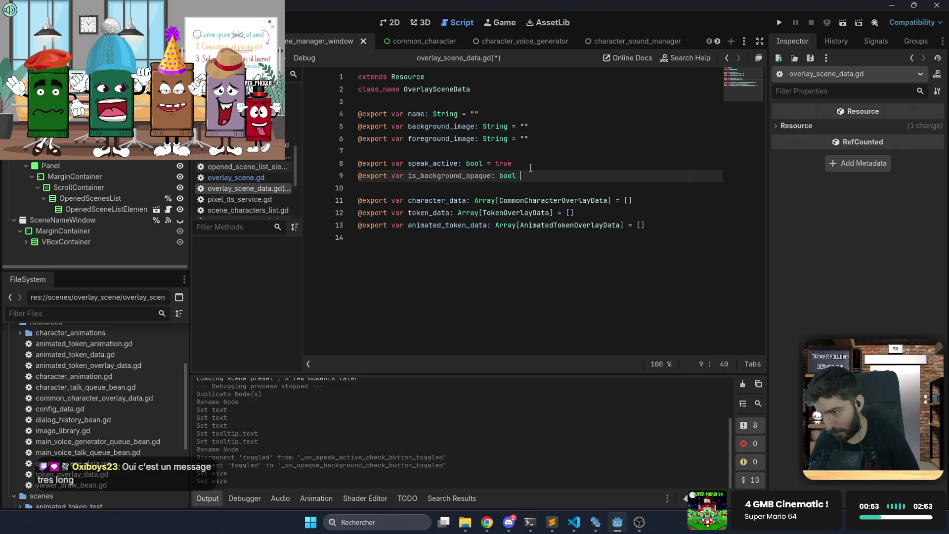
pyautogui.write('=')
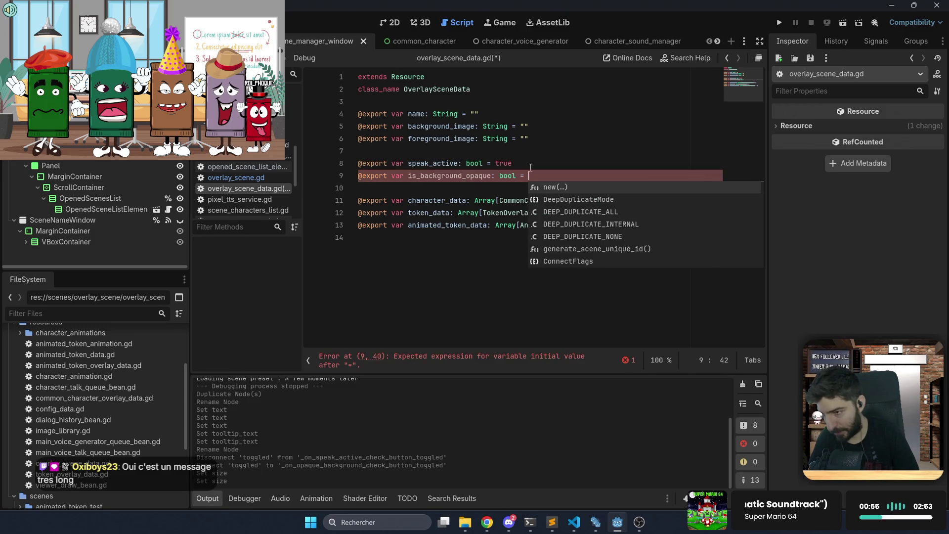
pyautogui.write(' true')
pyautogui.hotkey('ctrl', 's')
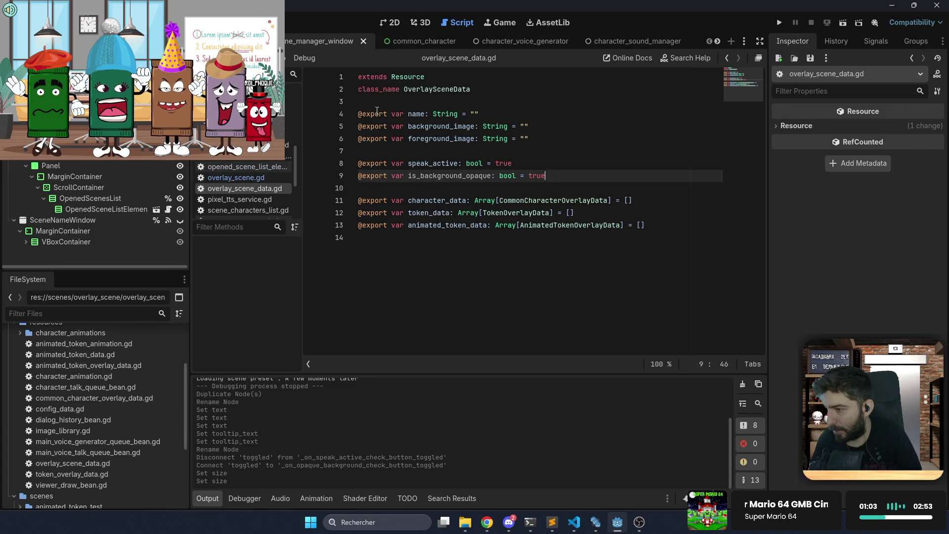
pyautogui.click(729, 57)
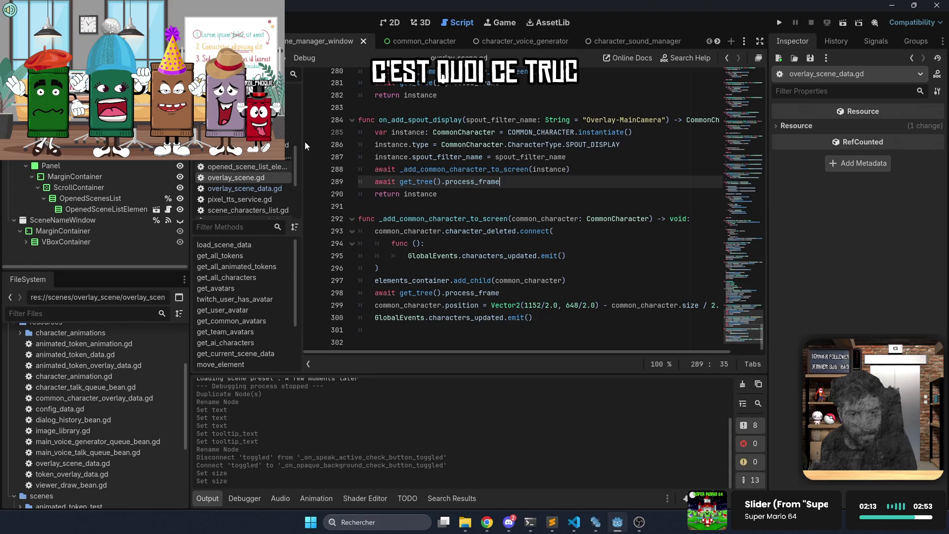
# Step back through script history to scene_manager_window.gd and place the caret on line 114
pyautogui.scroll(1, 517, 184)
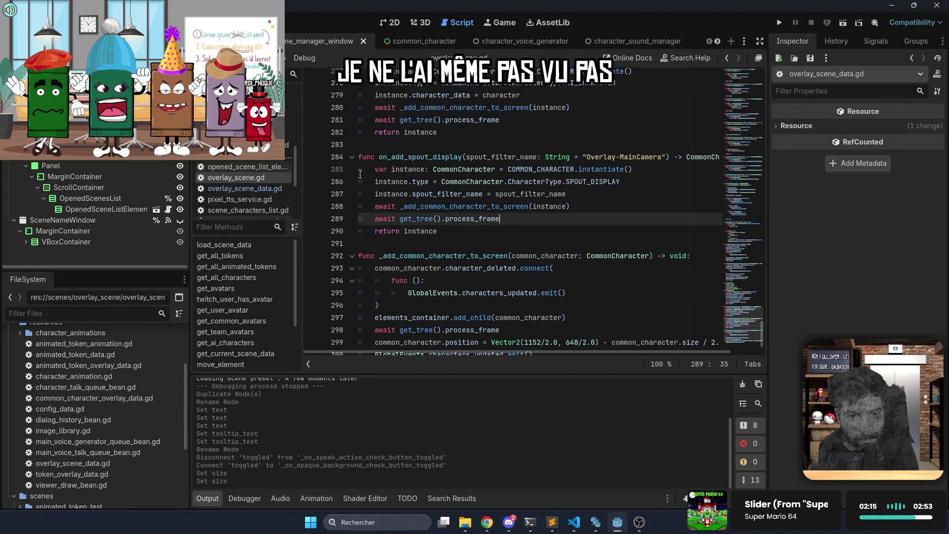
pyautogui.click(254, 186)
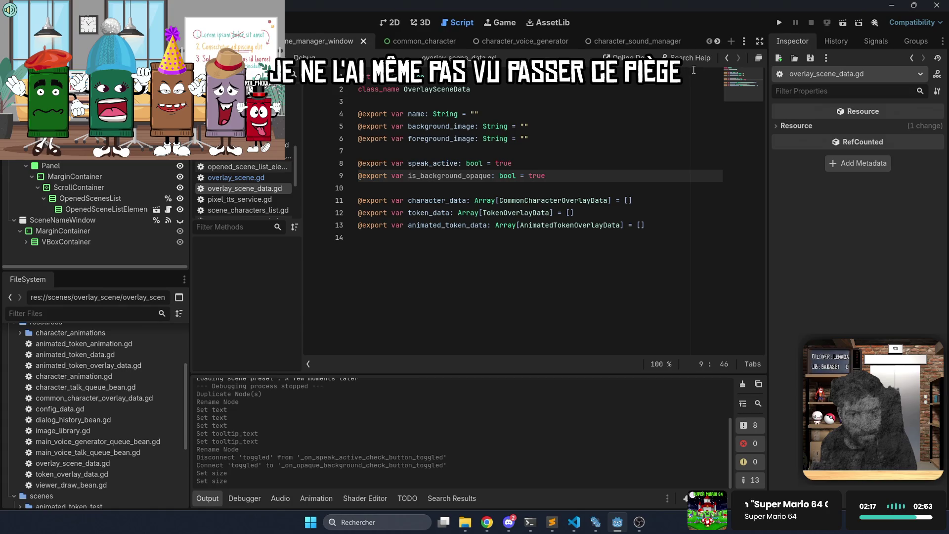
pyautogui.click(727, 59)
pyautogui.click(727, 58)
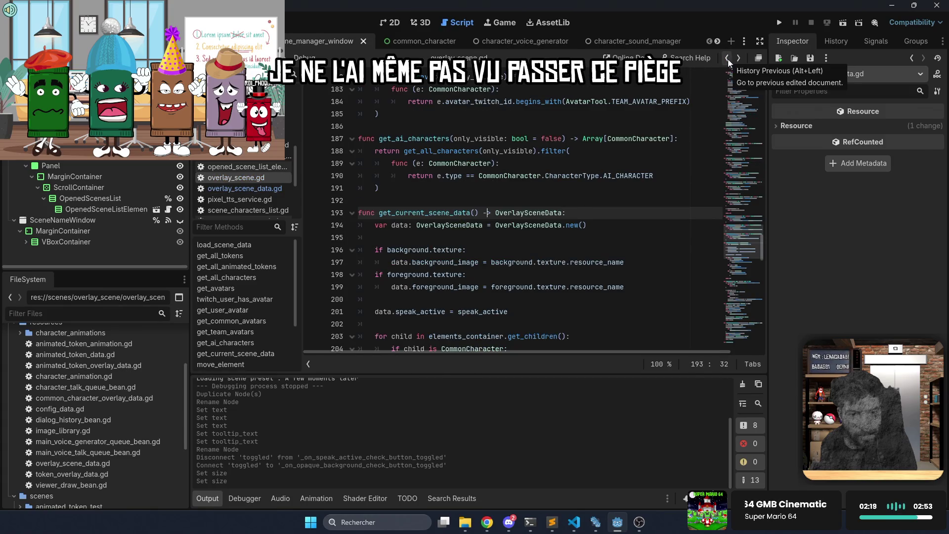
pyautogui.click(728, 58)
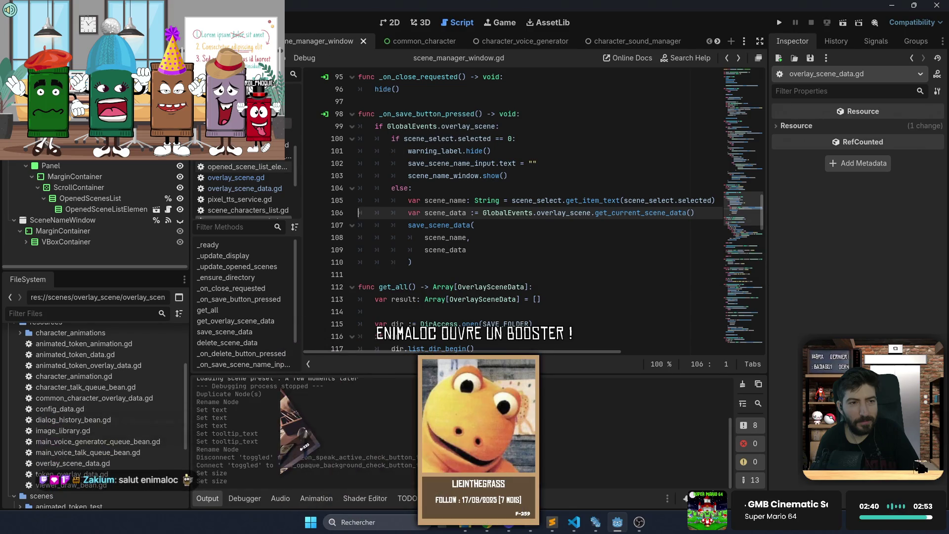
pyautogui.click(624, 310)
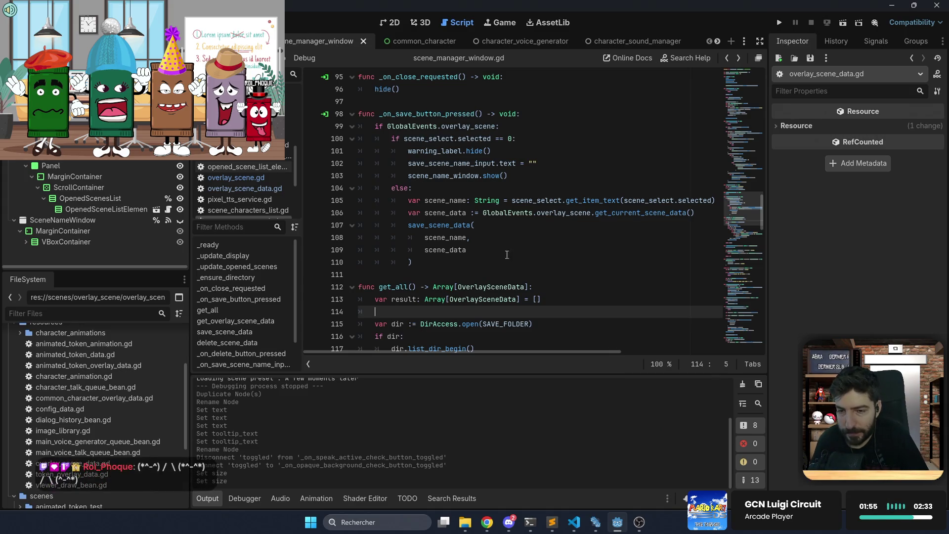
pyautogui.click(520, 271)
pyautogui.click(508, 257)
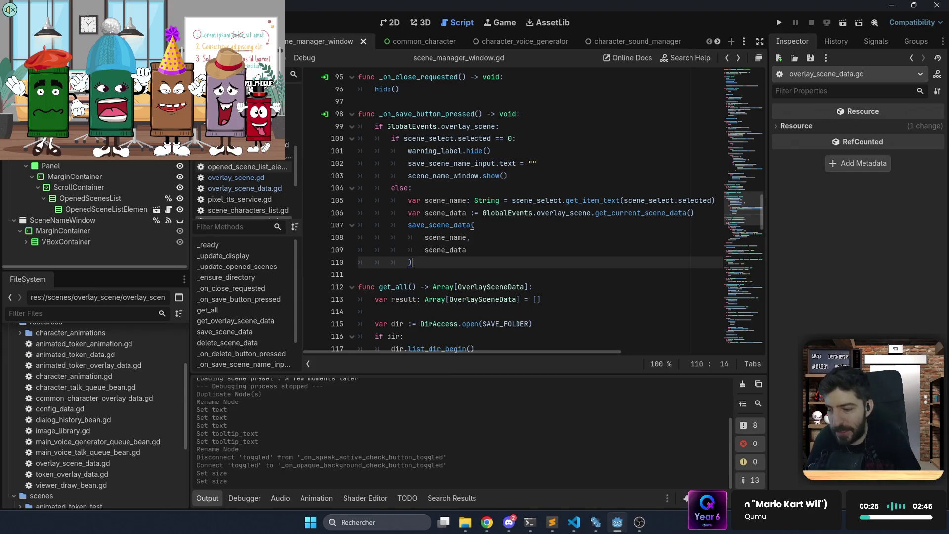
pyautogui.click(488, 522)
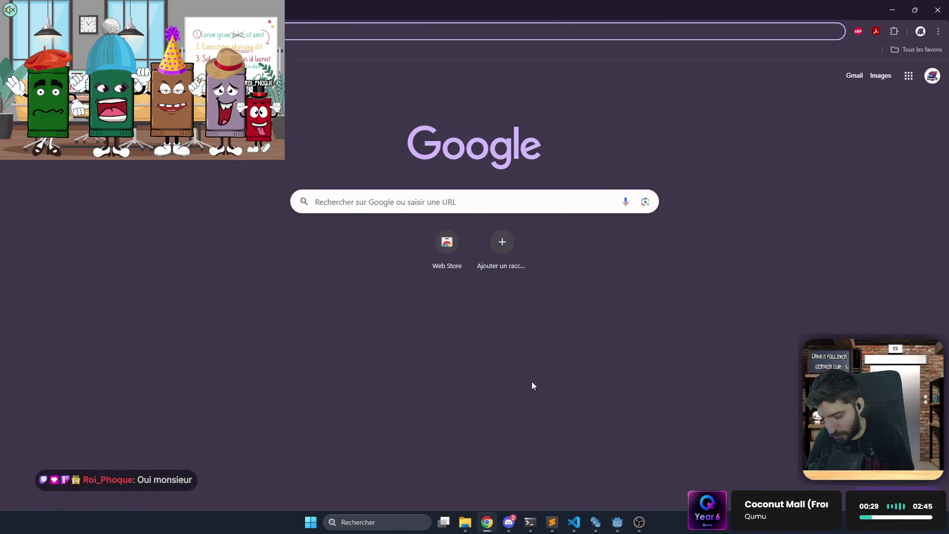
# Search Google for 'minotaure github' and open the GitHub repository result
pyautogui.write('mi')
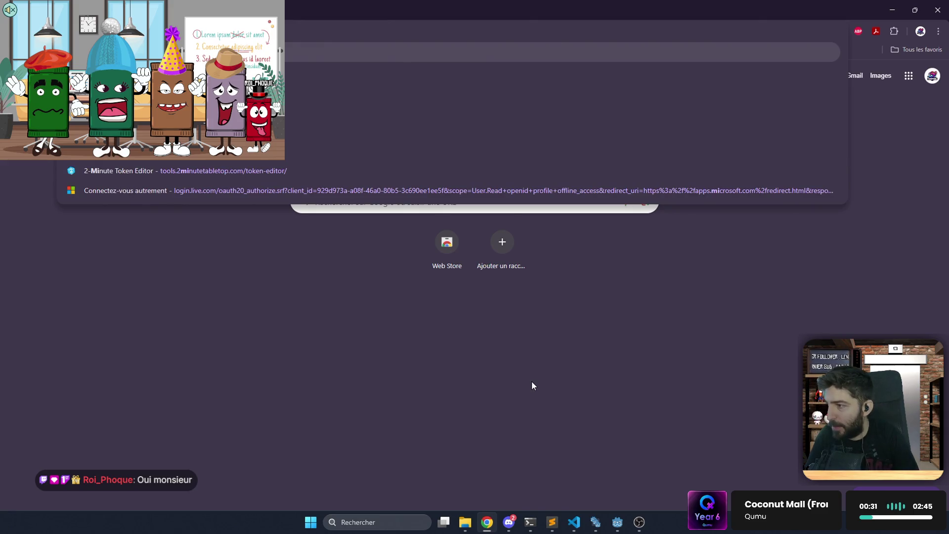
pyautogui.write('notaure')
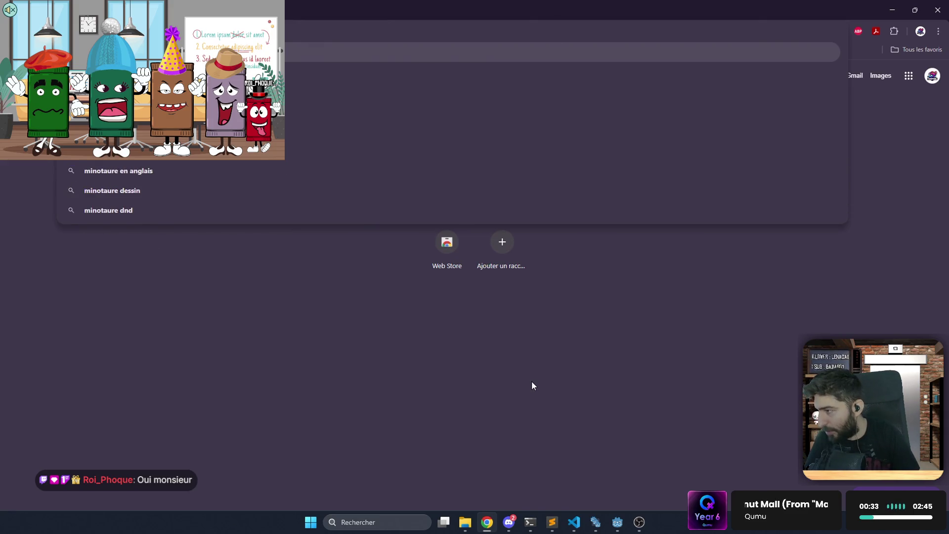
pyautogui.write(' github')
pyautogui.press('Return')
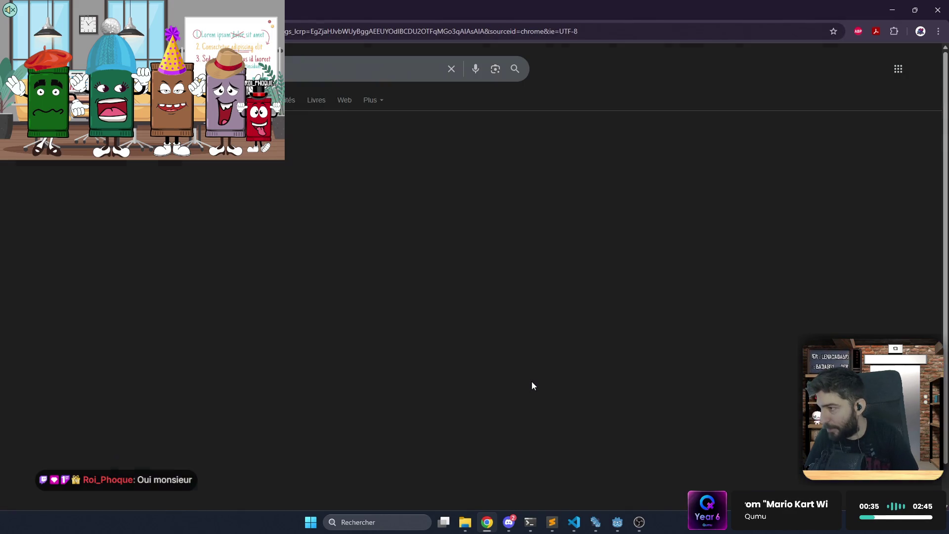
pyautogui.click(255, 185)
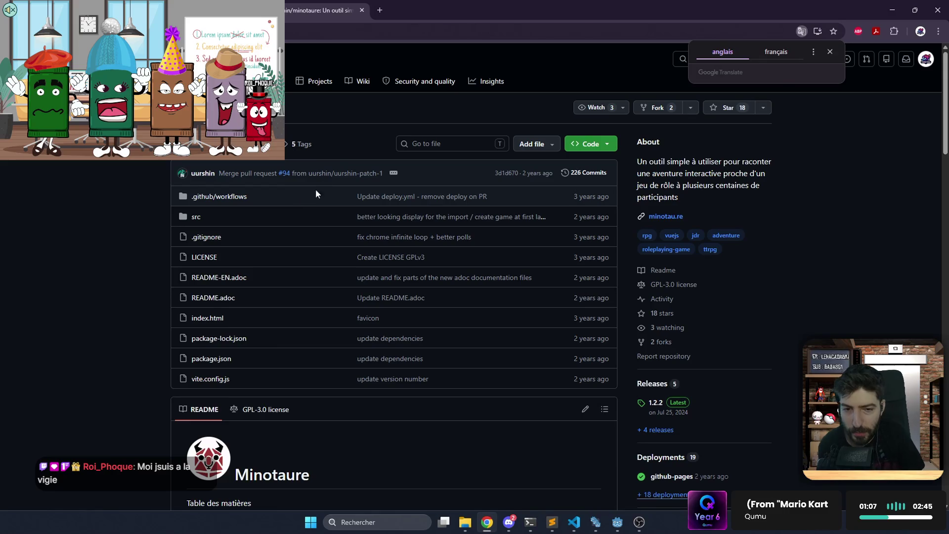
# Dismiss the Translate popup and scroll the README to the official Minotaure site link
pyautogui.click(362, 132)
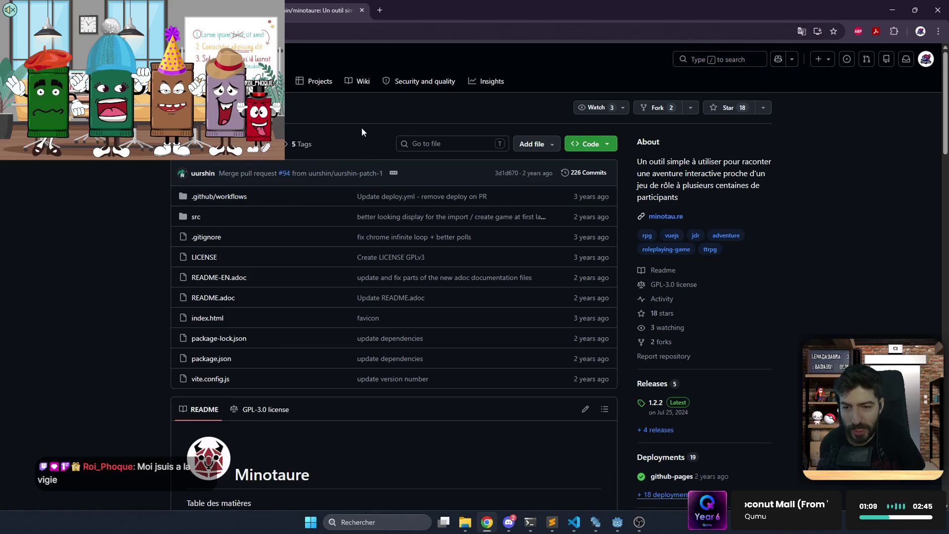
pyautogui.scroll(-6, 352, 147)
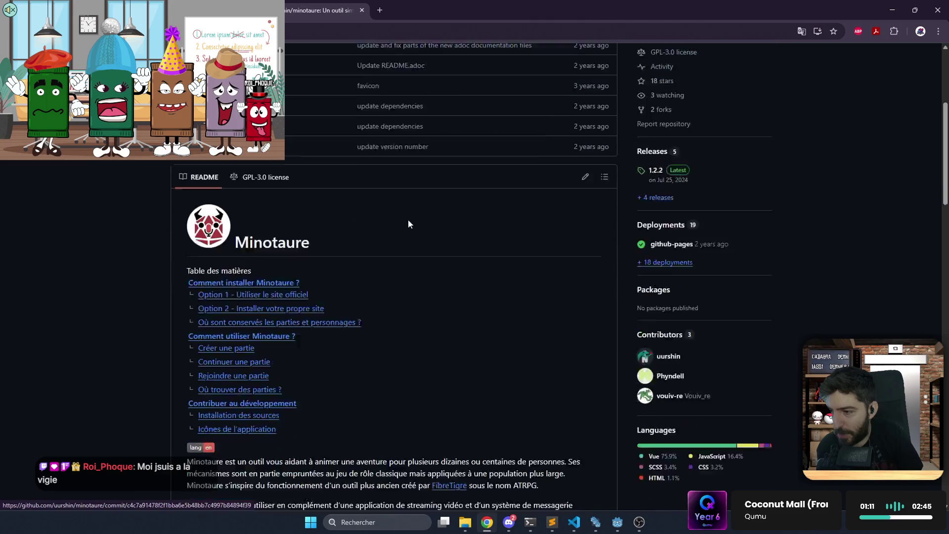
pyautogui.scroll(-4, 355, 282)
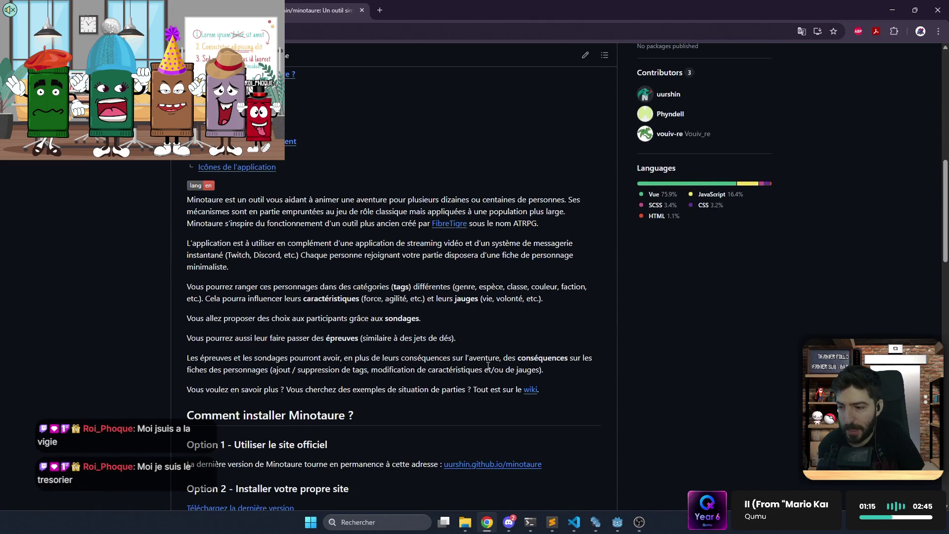
pyautogui.scroll(-3, 466, 396)
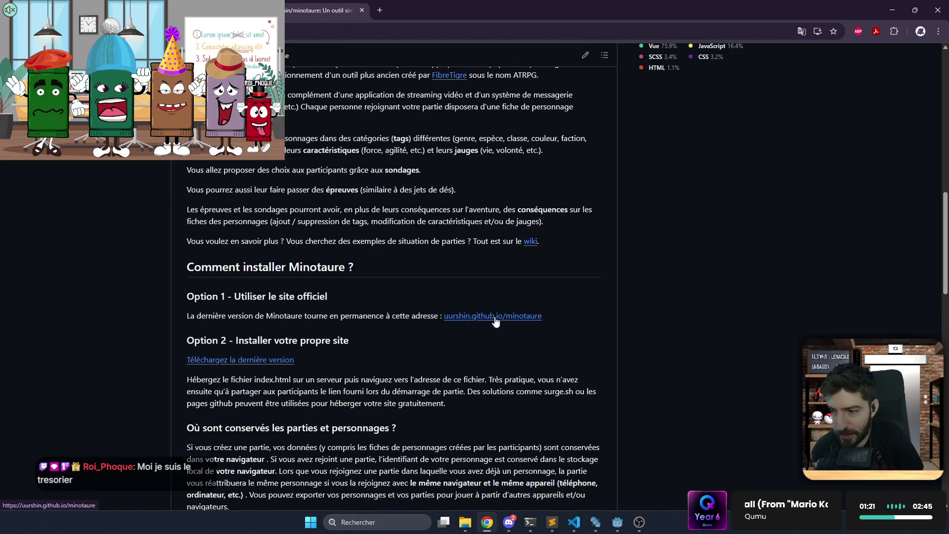
pyautogui.click(496, 317)
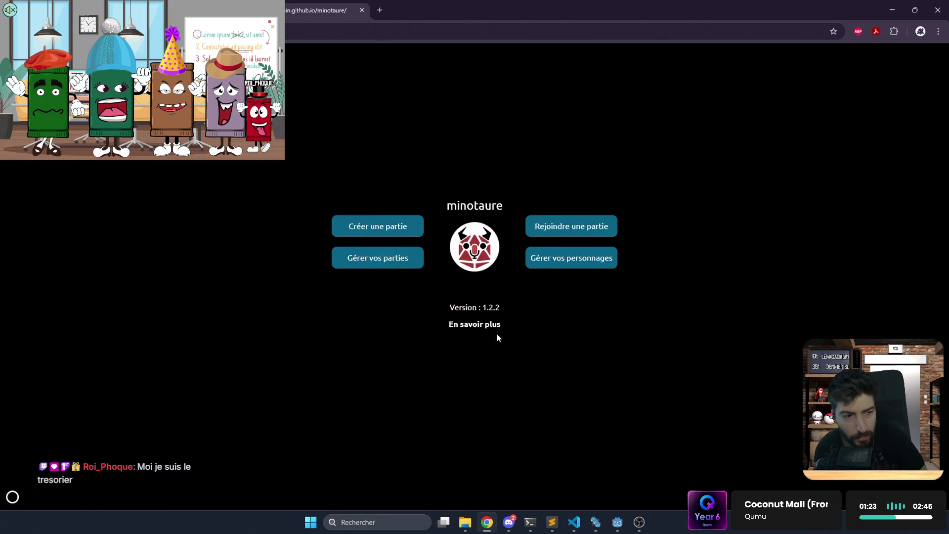
# Create a new Minotaure game named 'gfdfhf' and launch it
pyautogui.click(394, 226)
pyautogui.click(427, 280)
pyautogui.write('gfdfhf')
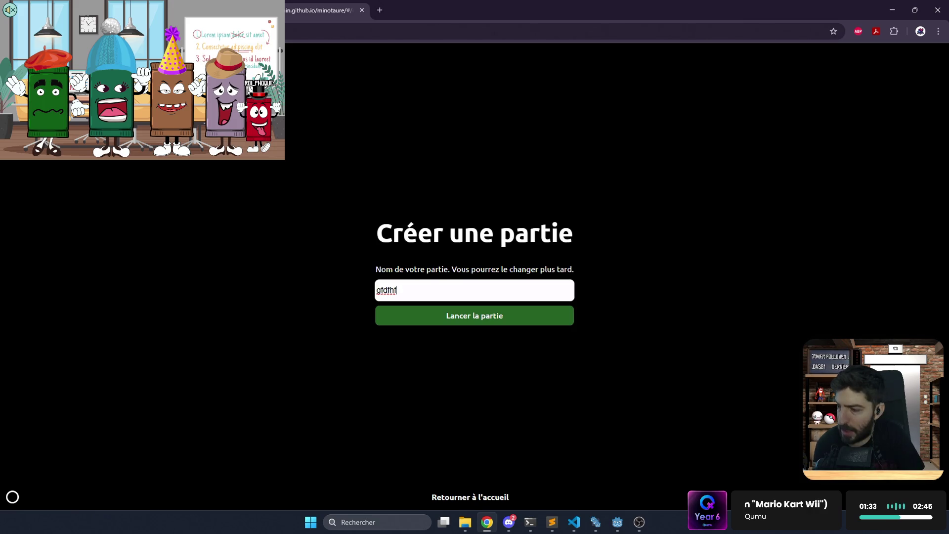
pyautogui.click(471, 318)
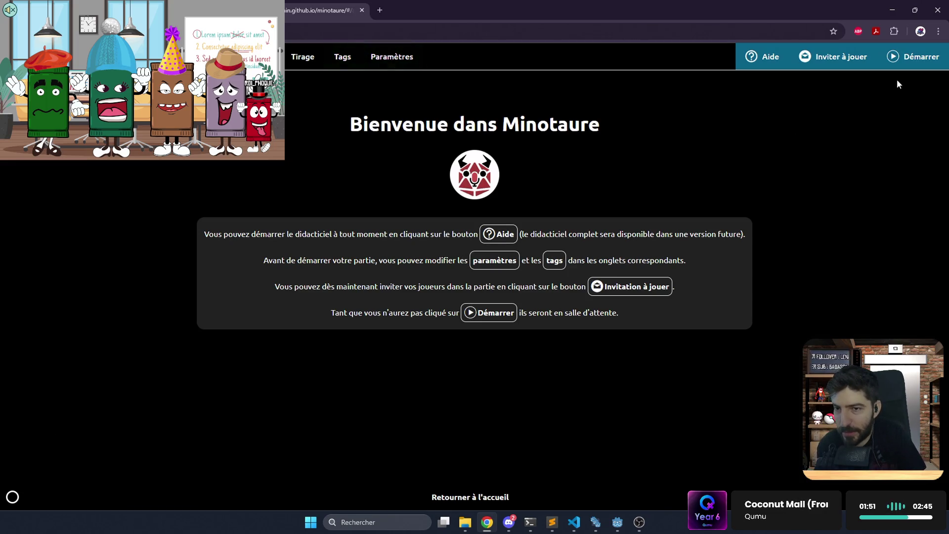
pyautogui.click(909, 63)
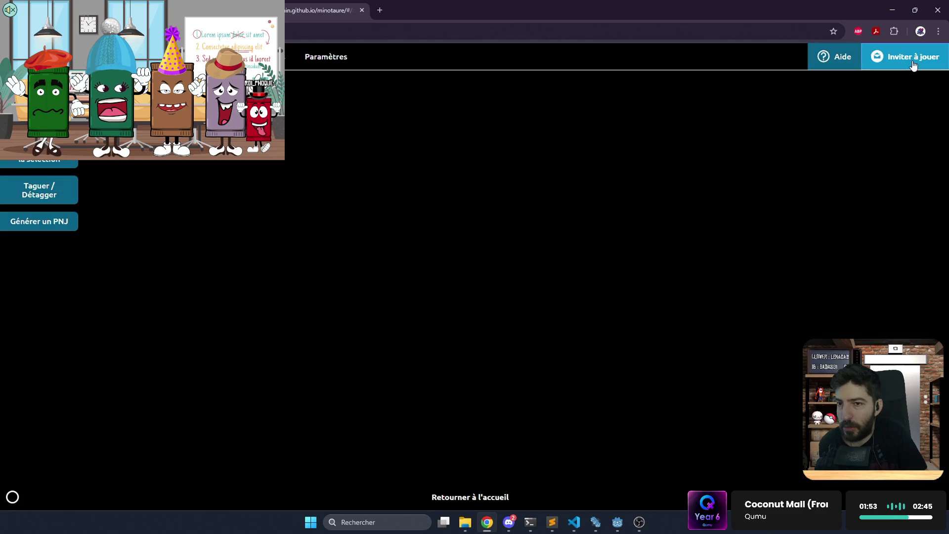
# Copy the game's invitation link from the Inviter à jouer dialog and close it
pyautogui.click(915, 59)
pyautogui.moveTo(366, 282); pyautogui.dragTo(178, 272)
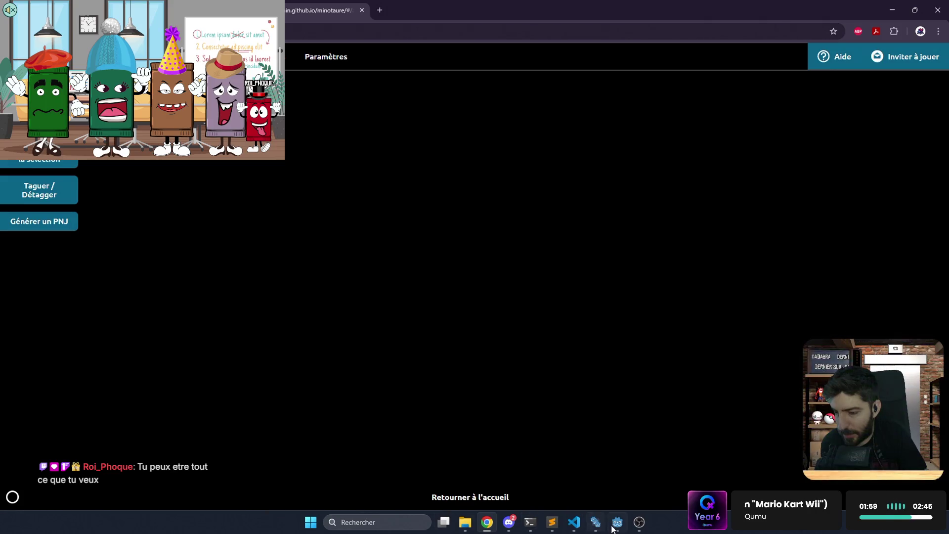
pyautogui.click(880, 58)
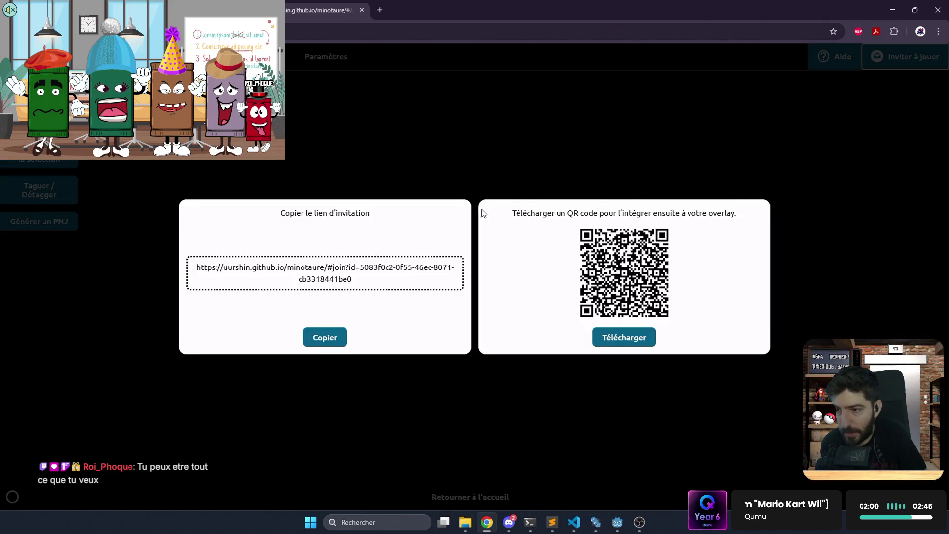
pyautogui.click(326, 336)
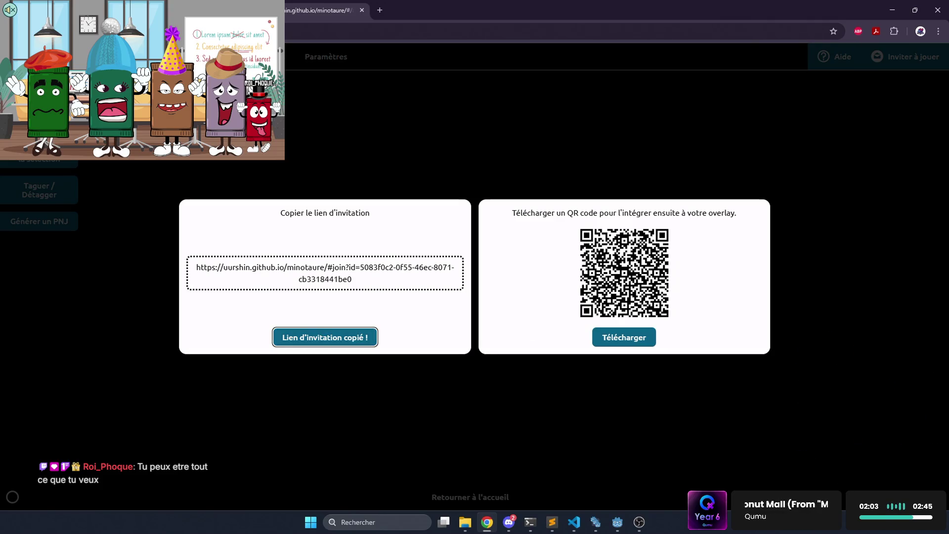
pyautogui.click(653, 380)
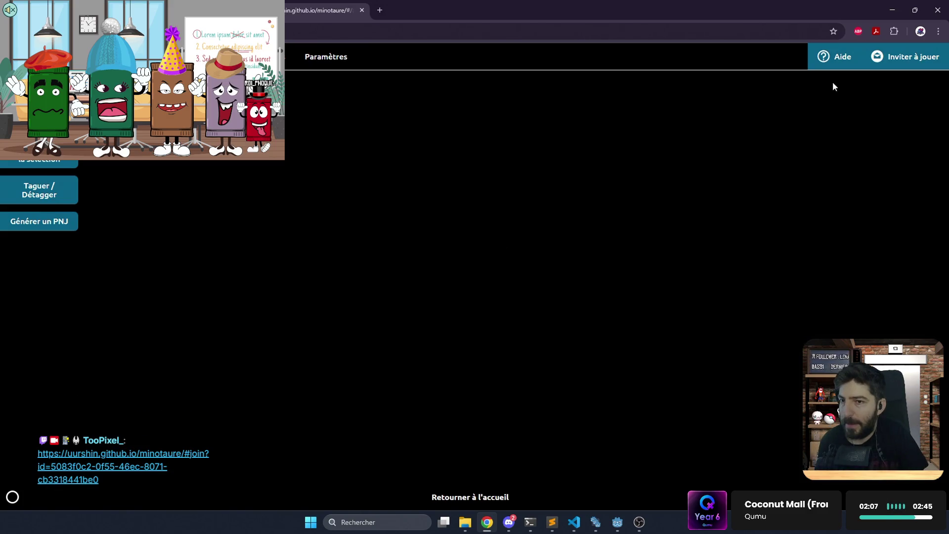
# Open the game's invitation link in a new browser tab
pyautogui.click(884, 57)
pyautogui.moveTo(369, 280); pyautogui.dragTo(197, 267)
pyautogui.rightClick(228, 274)
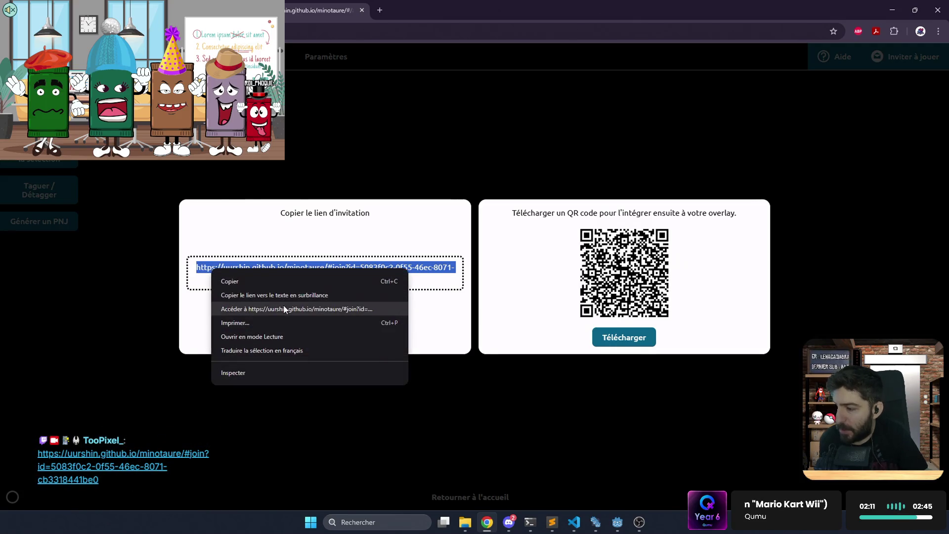
pyautogui.click(286, 309)
# Create and validate the character Coucou with the player's pseudo
pyautogui.click(453, 245)
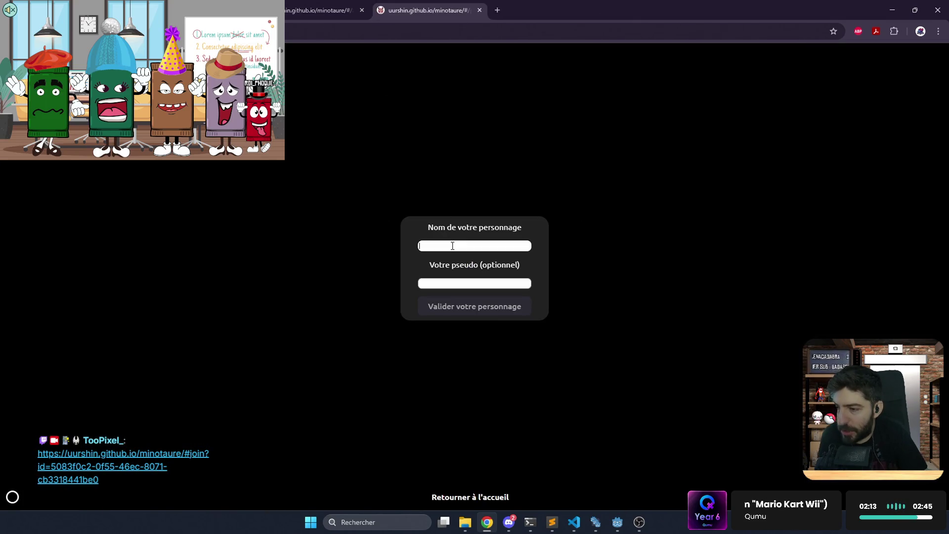
pyautogui.write('Qoucou')
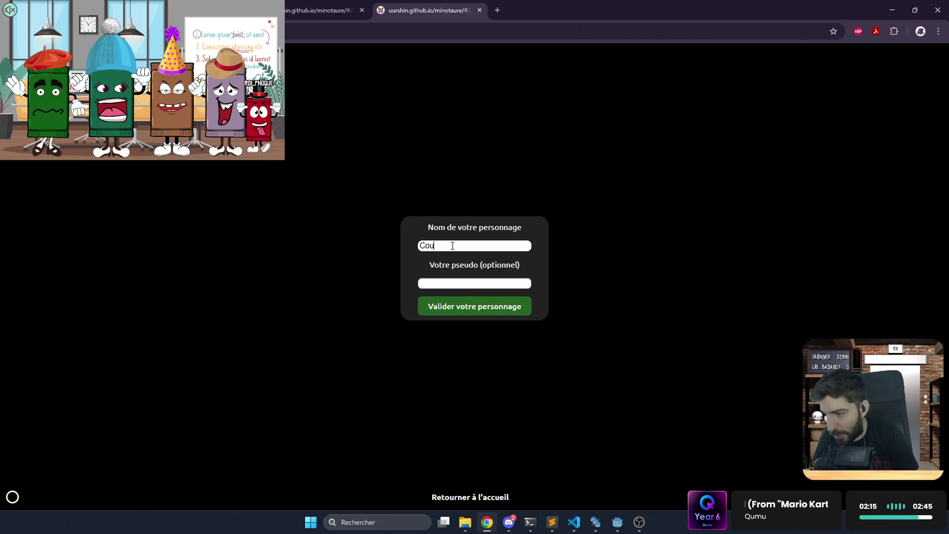
pyautogui.press('Tab')
pyautogui.write('TooPixel_')
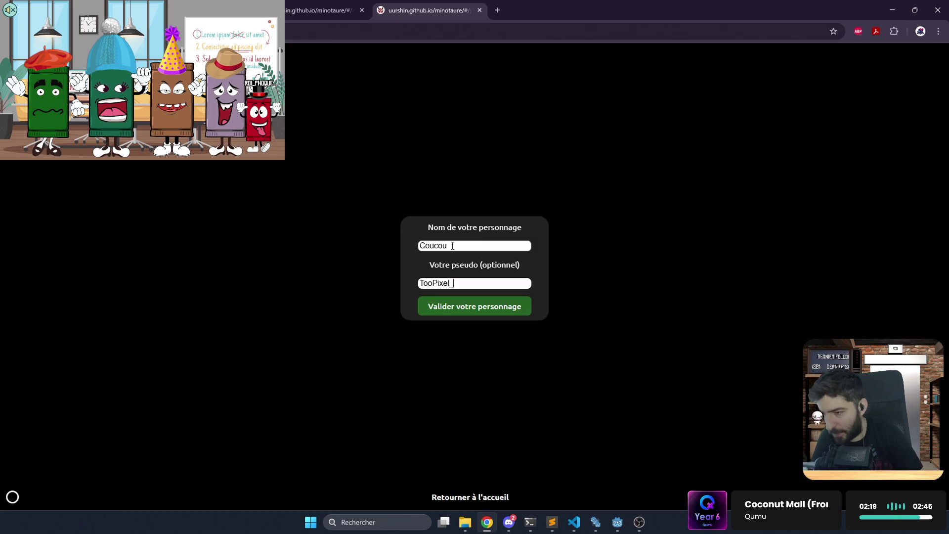
pyautogui.click(464, 304)
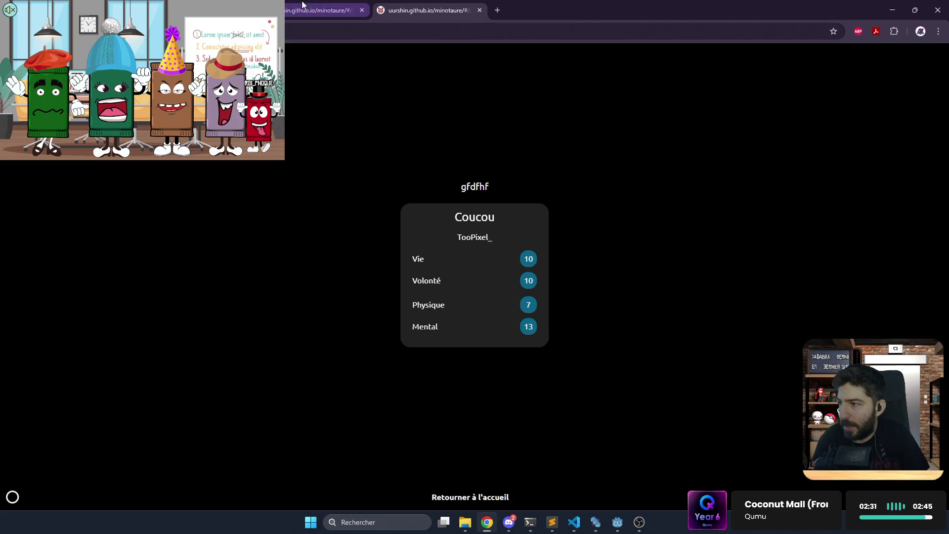
# As game master, launch a group trial testing Physique
pyautogui.click(316, 10)
pyautogui.click(348, 94)
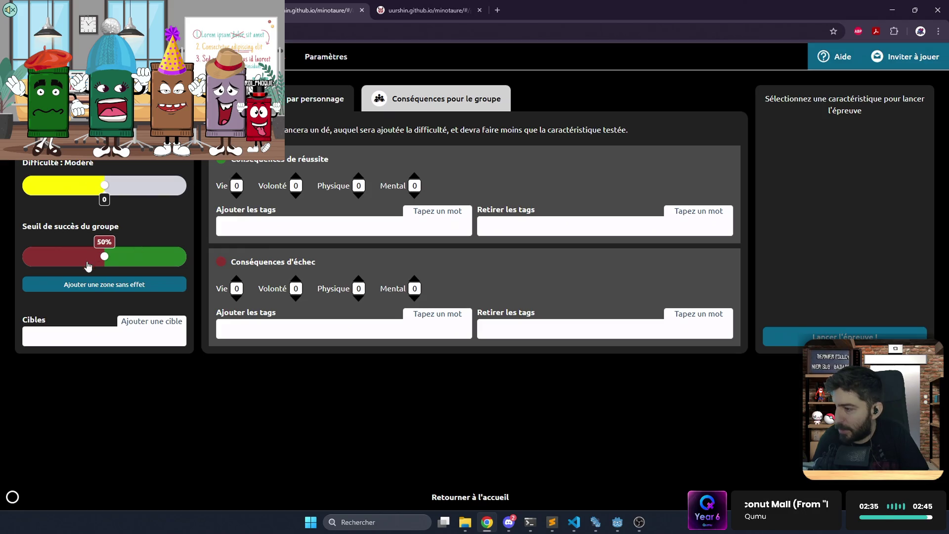
pyautogui.click(96, 143)
pyautogui.click(102, 283)
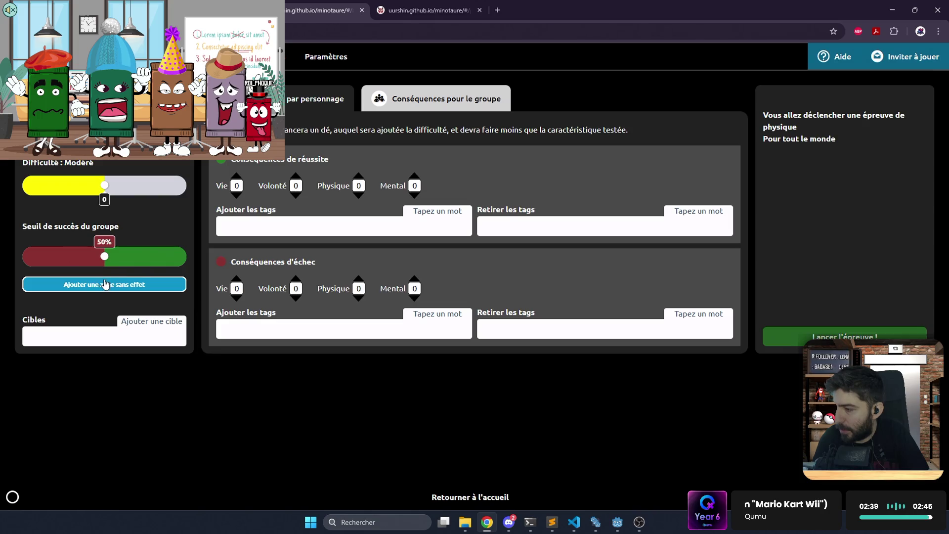
pyautogui.click(774, 338)
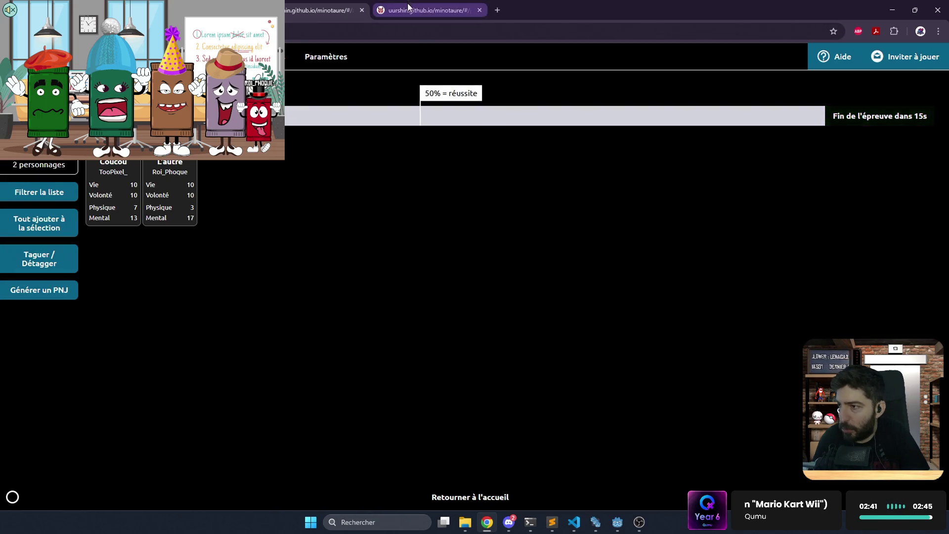
# Roll the die on the player's page, getting 5 against 7 or less, and check both views
pyautogui.click(409, 7)
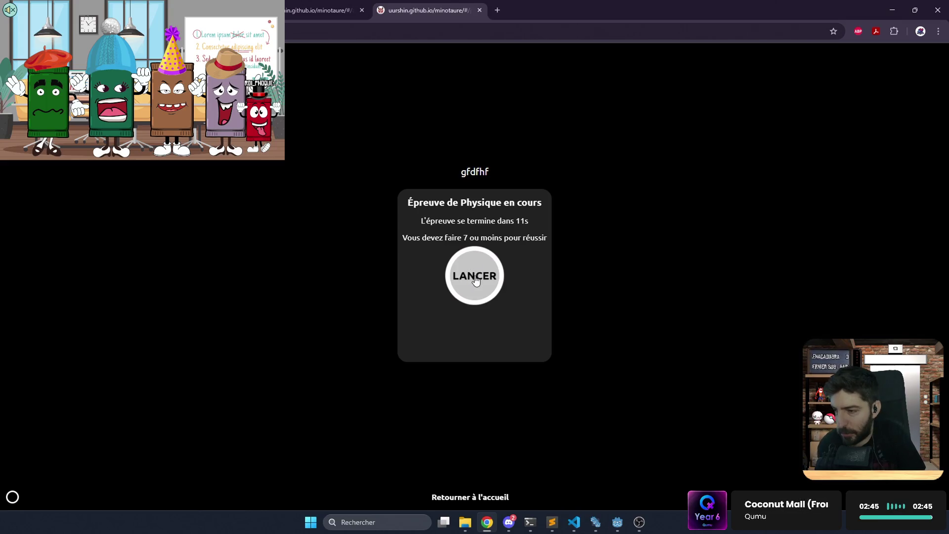
pyautogui.click(475, 281)
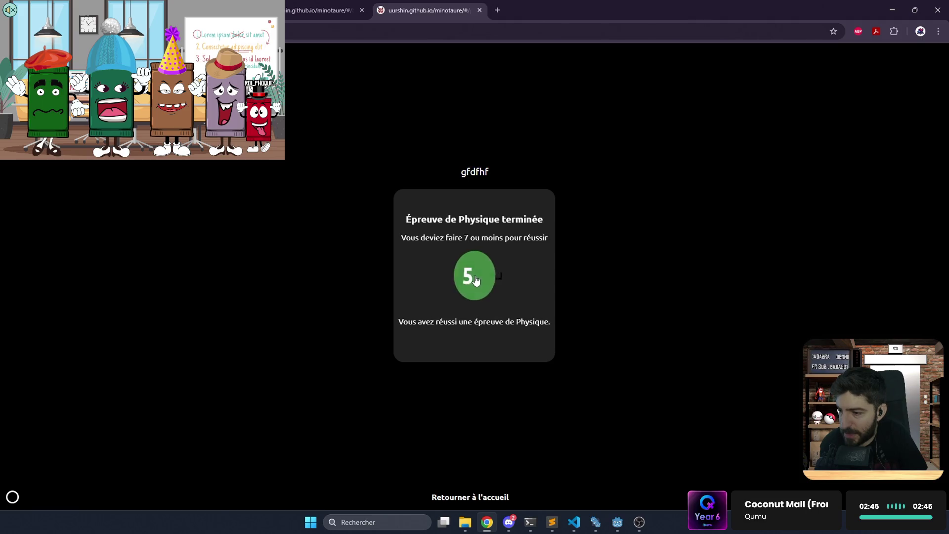
pyautogui.click(312, 6)
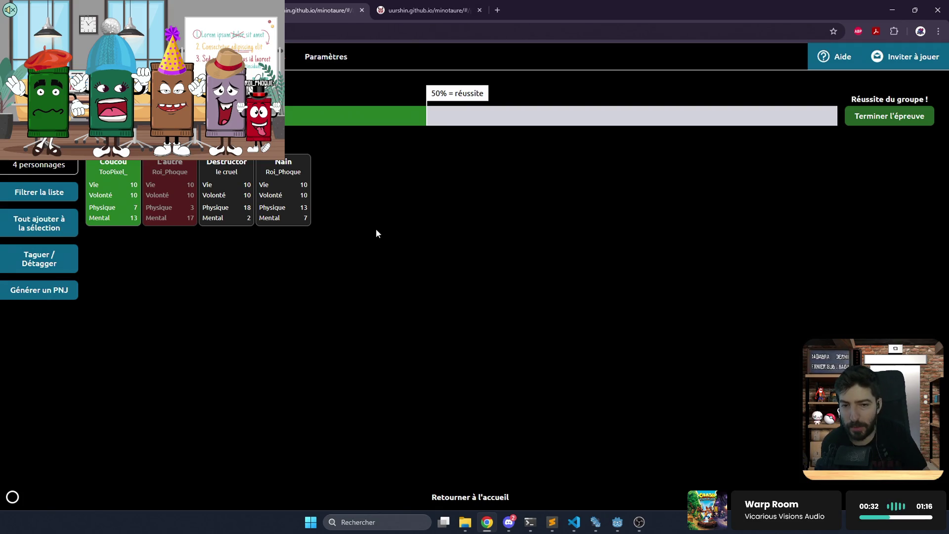
pyautogui.click(435, 13)
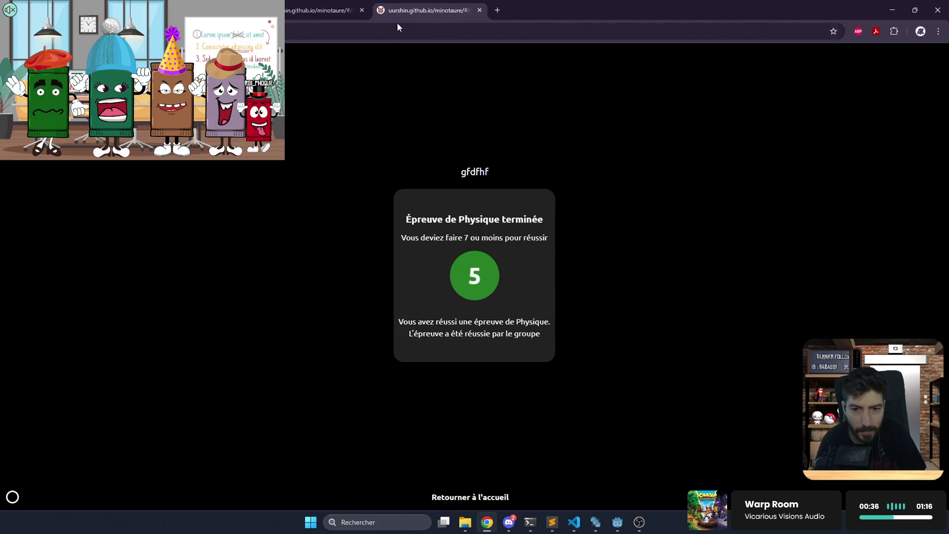
# Compare the game master and player result pages, then bring up the Twitch stream tab
pyautogui.click(286, 14)
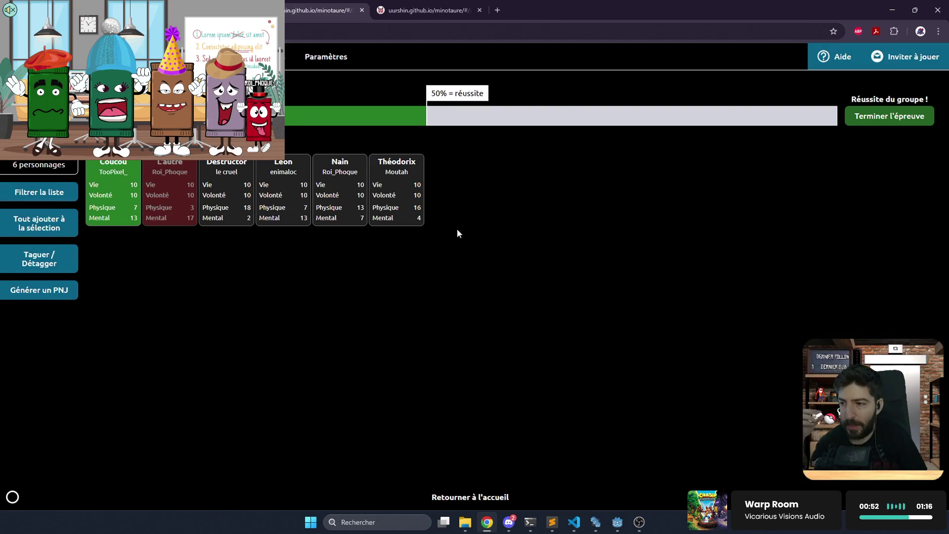
pyautogui.click(415, 14)
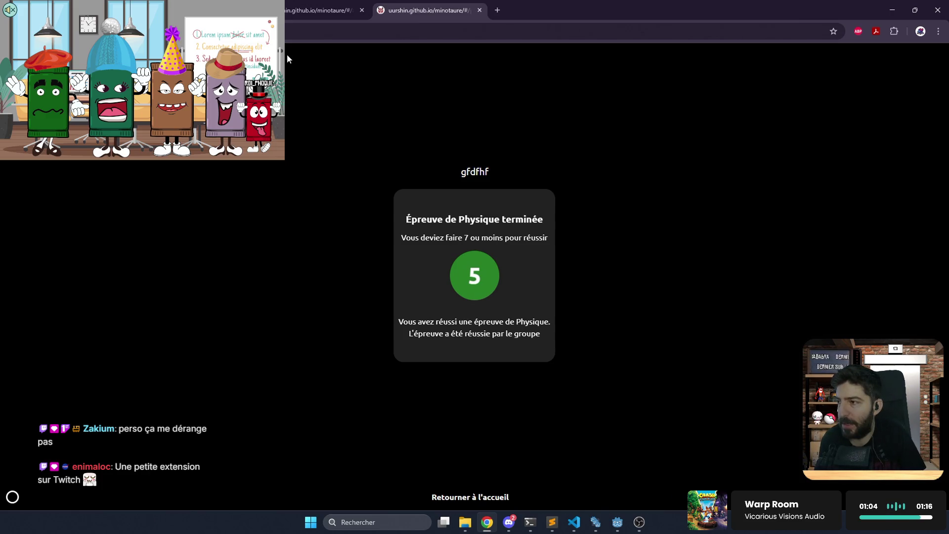
pyautogui.click(295, 13)
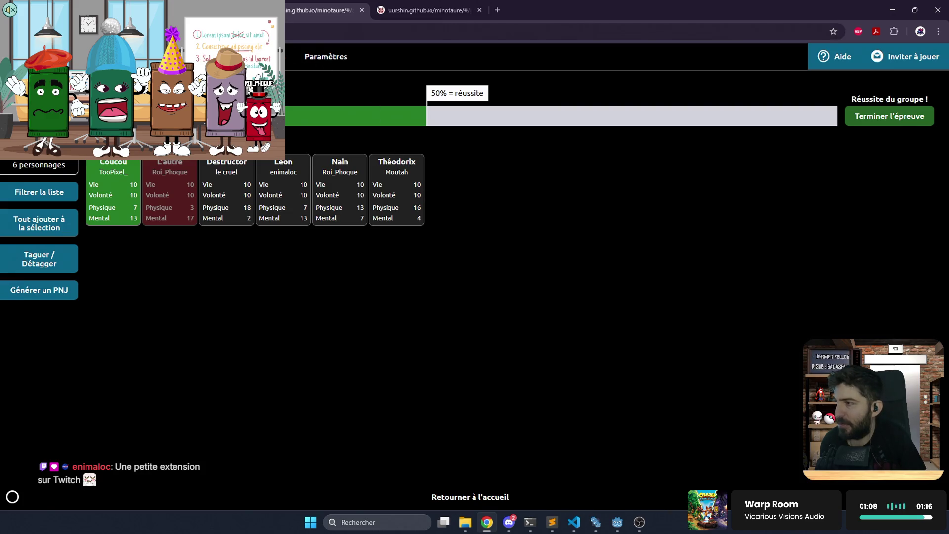
pyautogui.hotkey('ctrl', 'shift', 'Tab')
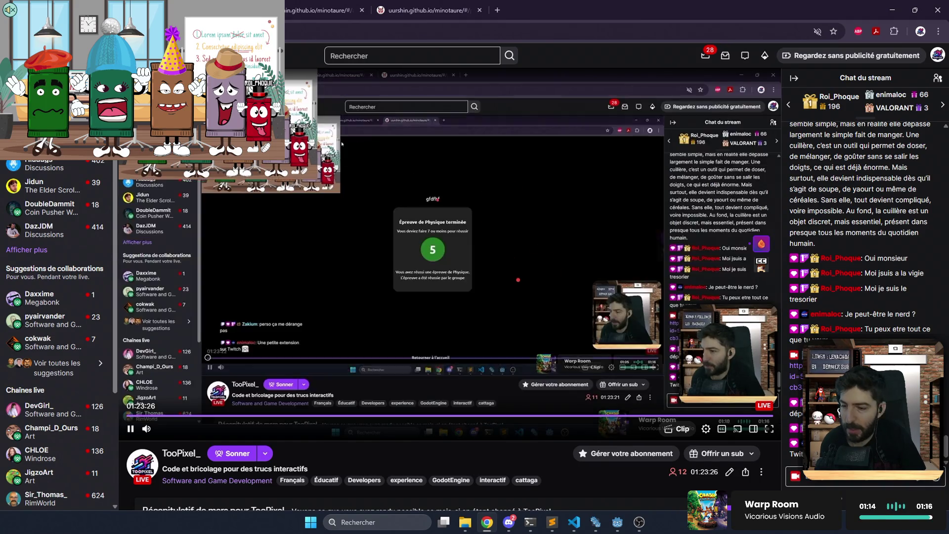
# Scroll the Twitch channel page, then return to the Minotaure player's Physique result page
pyautogui.scroll(-4, 530, 346)
pyautogui.scroll(-4, 531, 346)
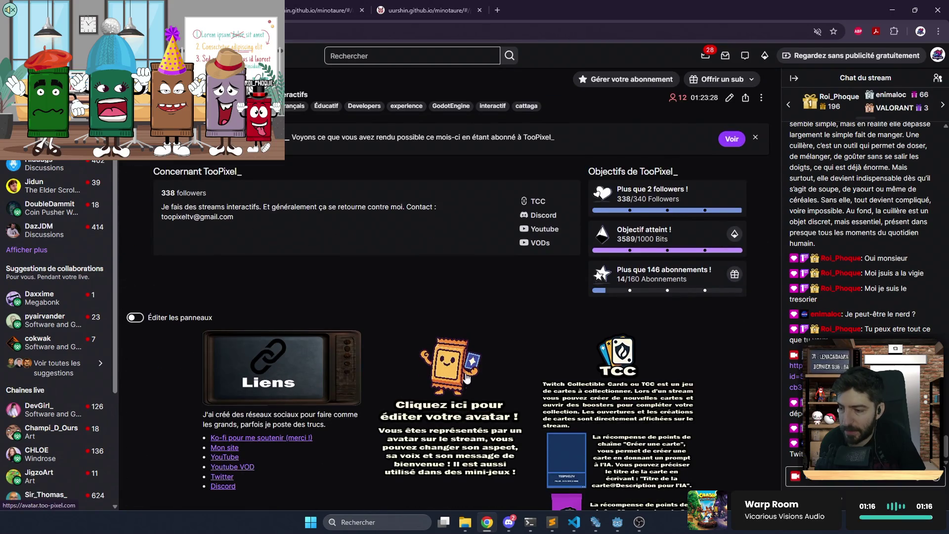
pyautogui.scroll(1, 477, 354)
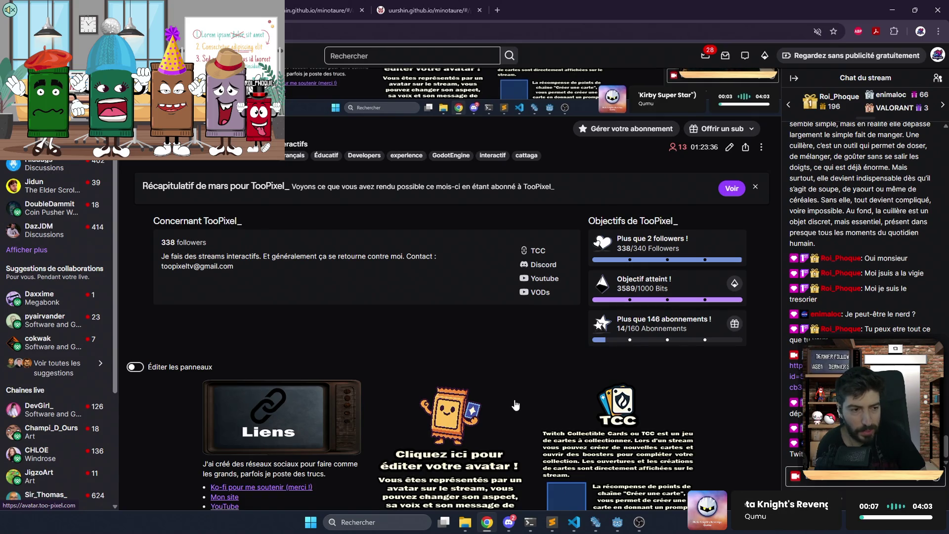
pyautogui.scroll(6, 515, 405)
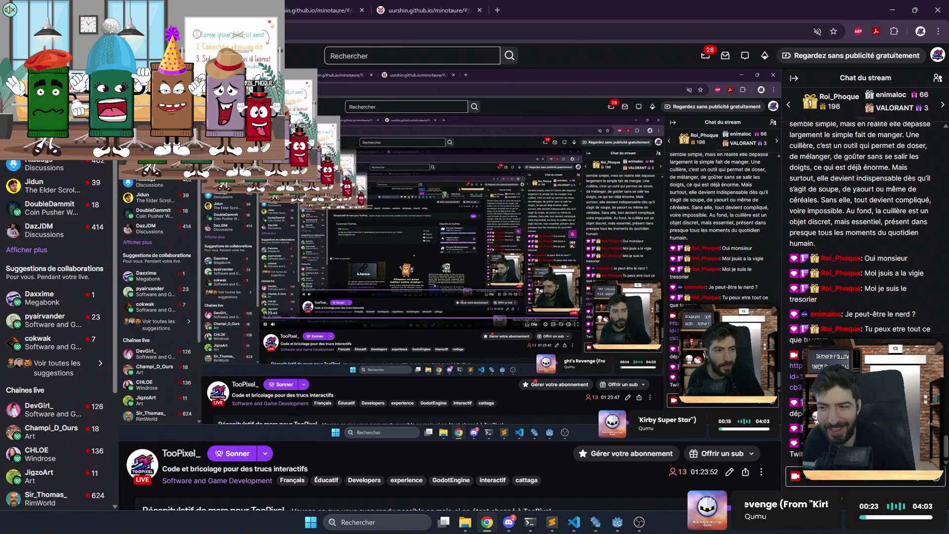
pyautogui.moveTo(414, 255)
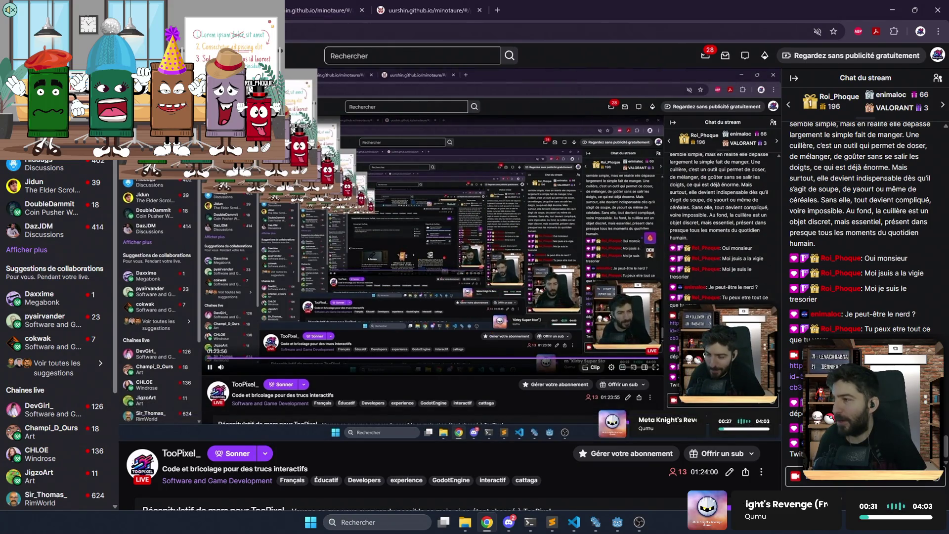
pyautogui.hotkey('ctrl', 'Tab')
pyautogui.click(393, 14)
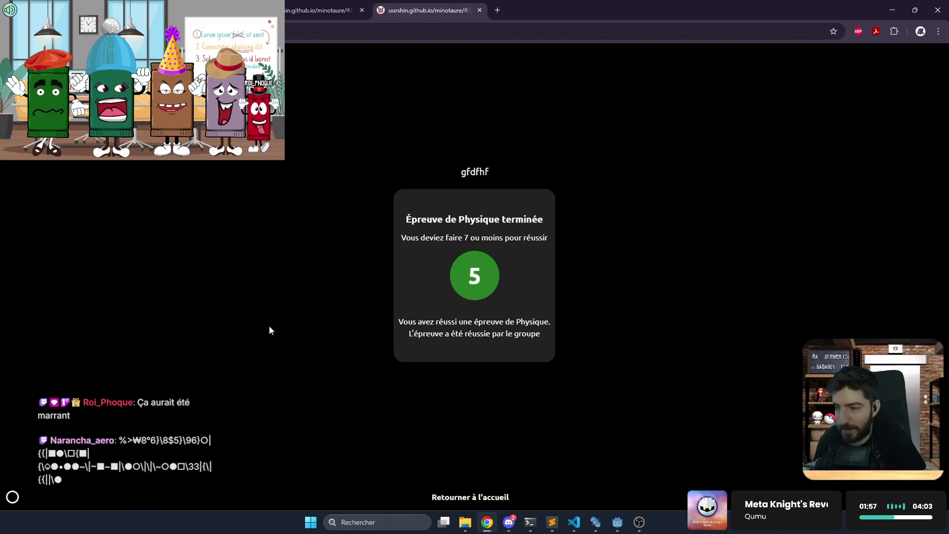
# Glance at the Twitch stream page, then return to the minotaure Google search results
pyautogui.hotkey('alt', 'Tab')
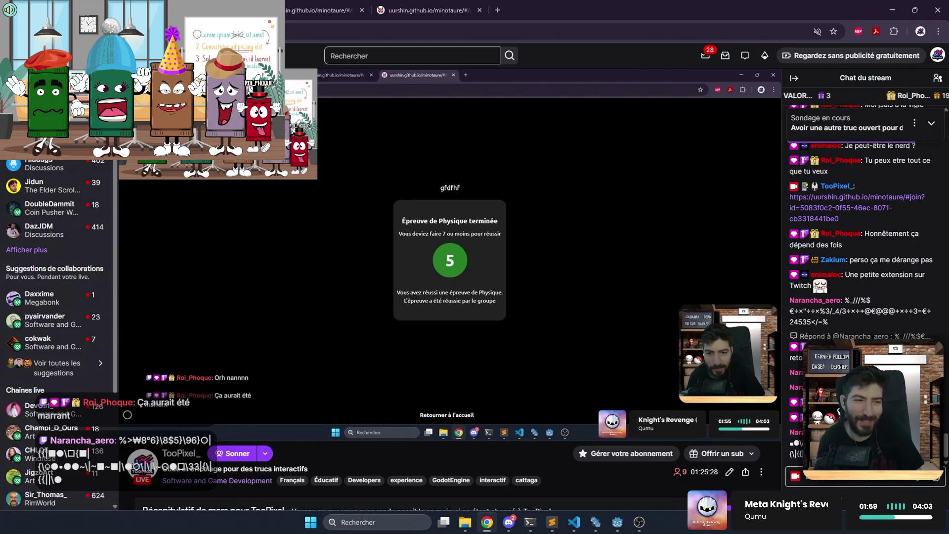
pyautogui.hotkey('alt', 'Tab')
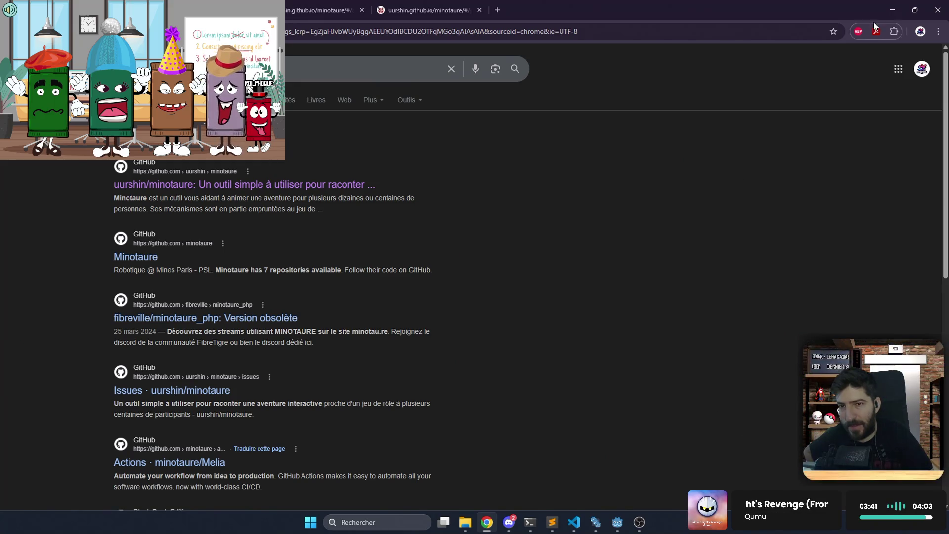
# Minimize Chrome and place the cursor at the end of line 108 in scene_manager_window.gd
pyautogui.click(882, 6)
pyautogui.click(602, 241)
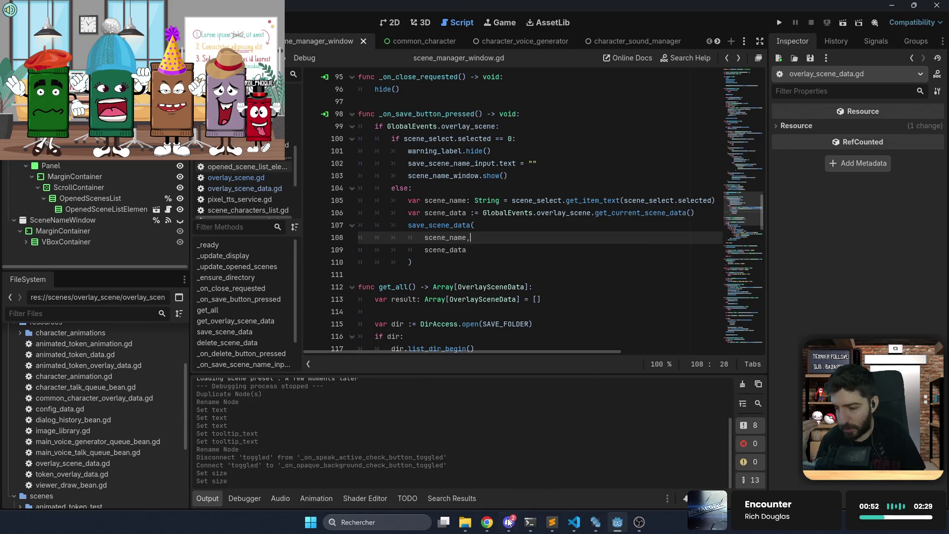
# Bring the Chrome window with the minotaure search results back in front of Godot
pyautogui.click(488, 521)
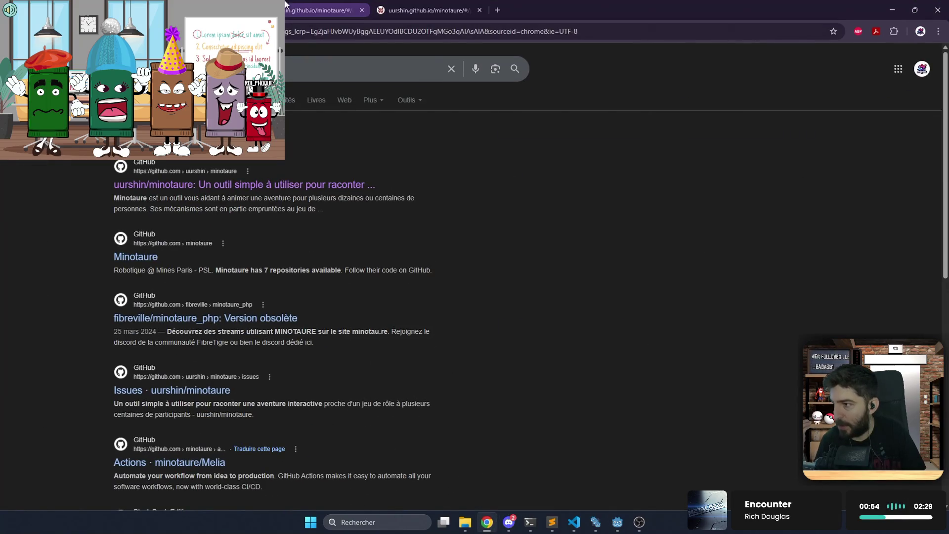
# Inspect the Destructor card on the admin tab, then check the Physique trial result on the player page
pyautogui.click(319, 9)
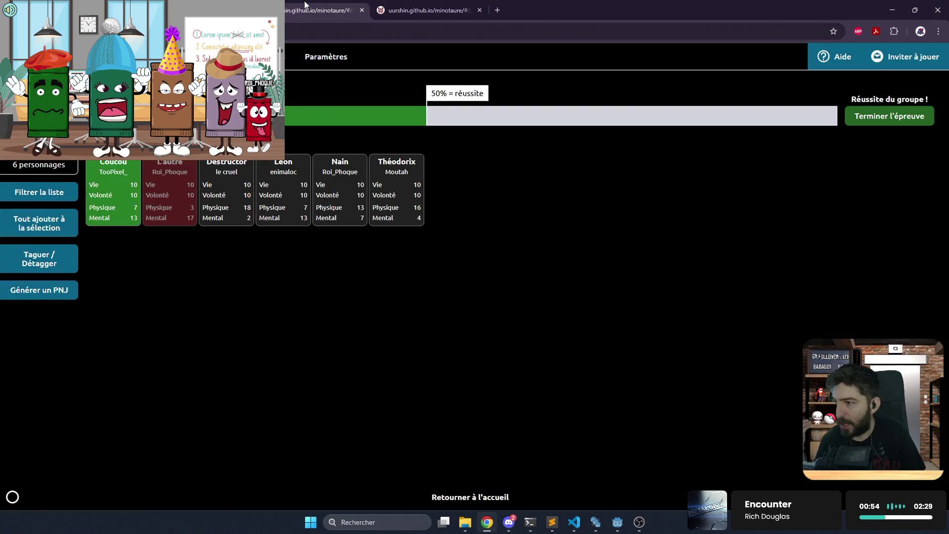
pyautogui.click(229, 183)
pyautogui.click(613, 232)
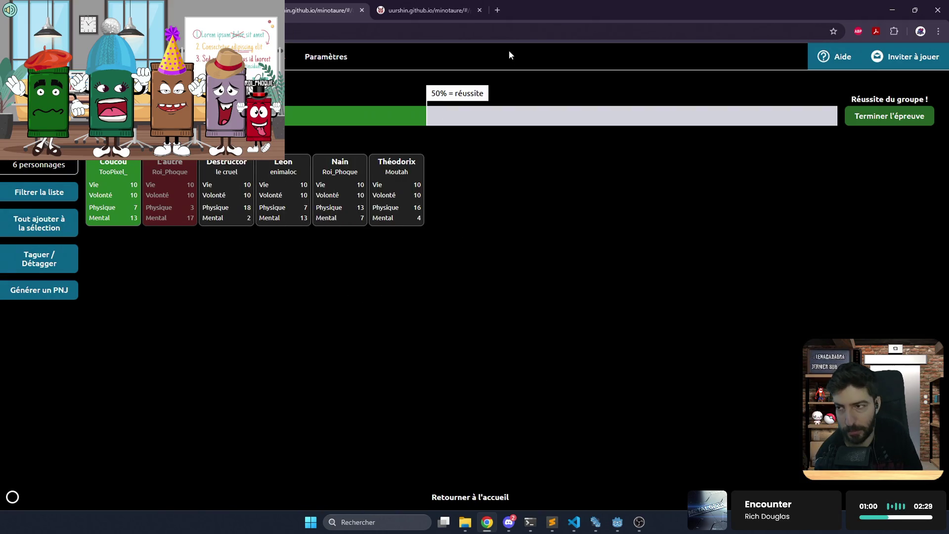
pyautogui.click(435, 10)
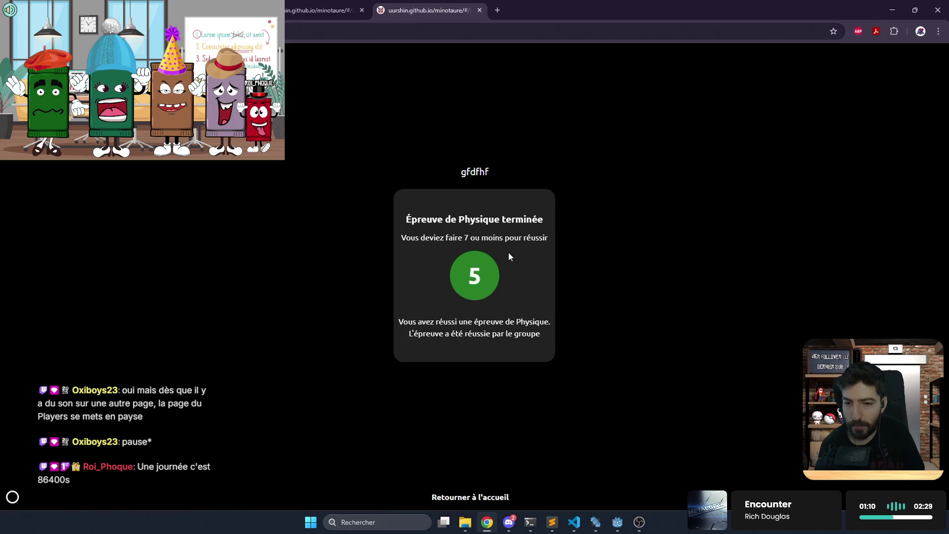
pyautogui.moveTo(342, 7)
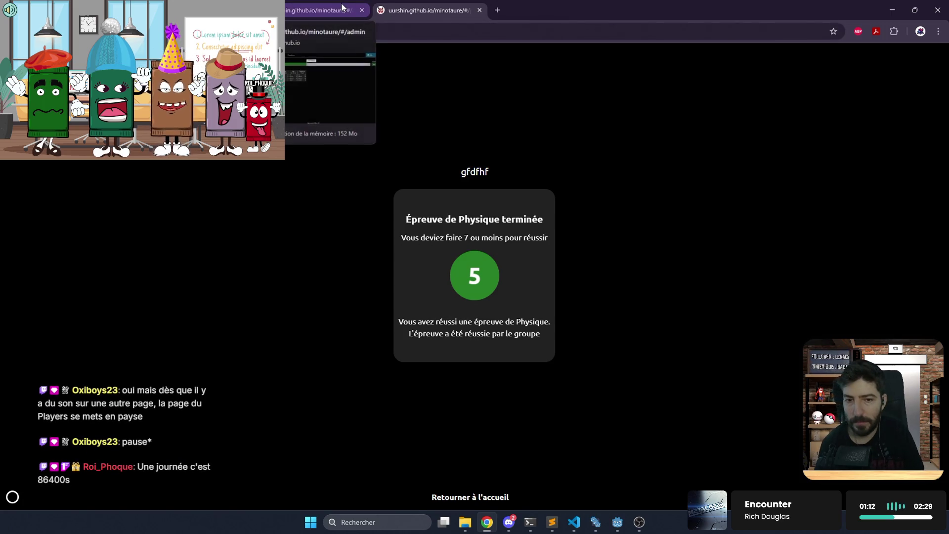
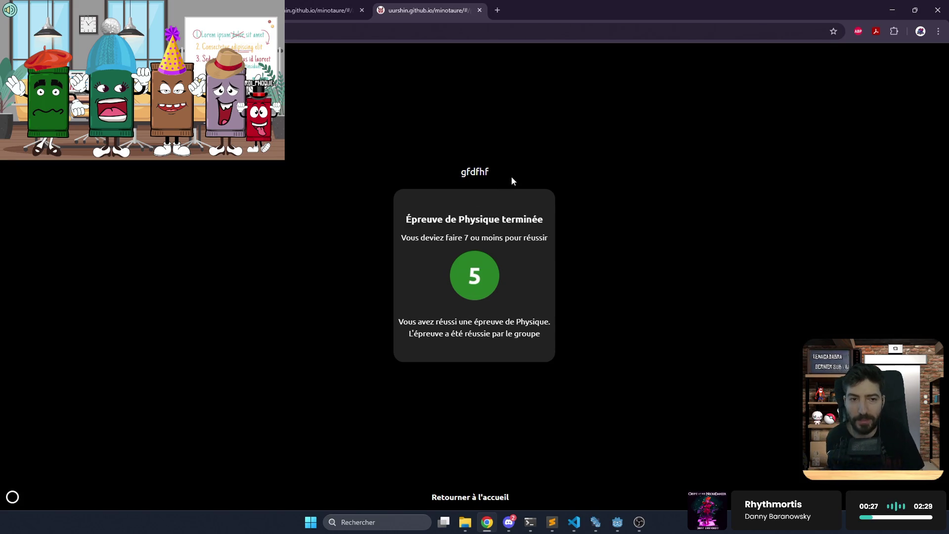
# Switch between browser tabs and land on the Minotaure admin page's draw settings
pyautogui.click(332, 6)
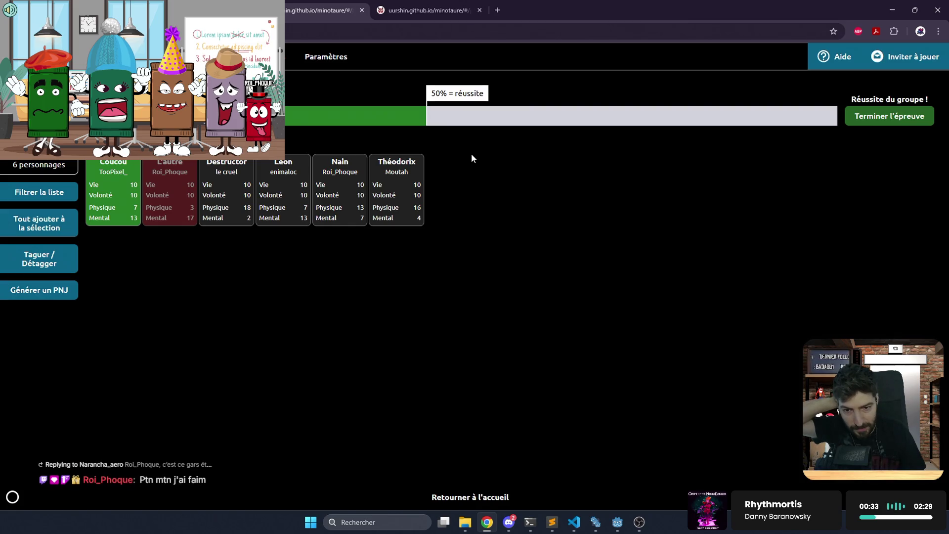
pyautogui.click(398, 6)
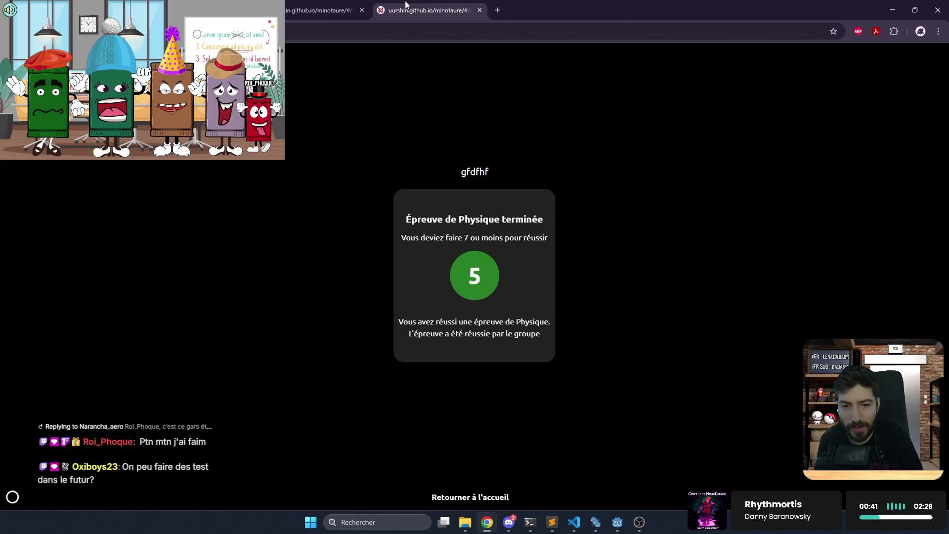
pyautogui.moveTo(342, 10)
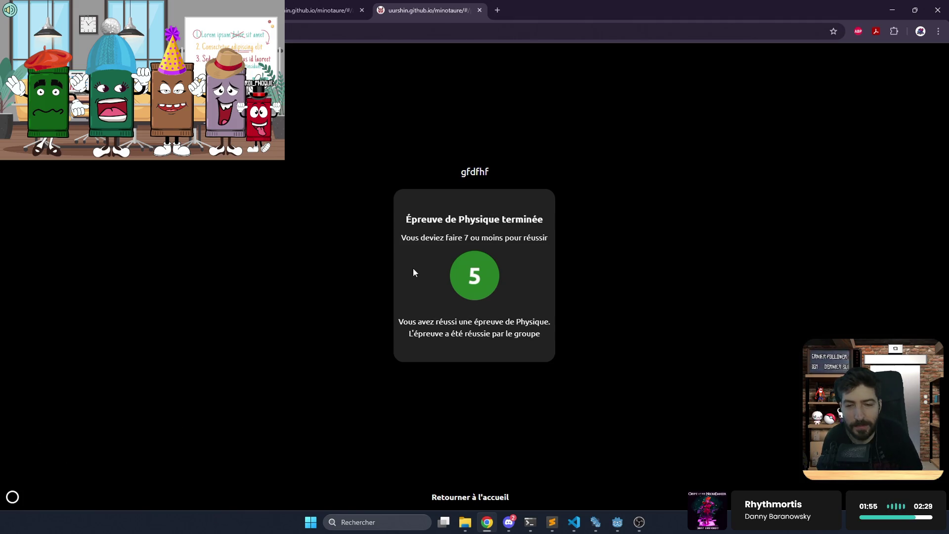
pyautogui.click(321, 9)
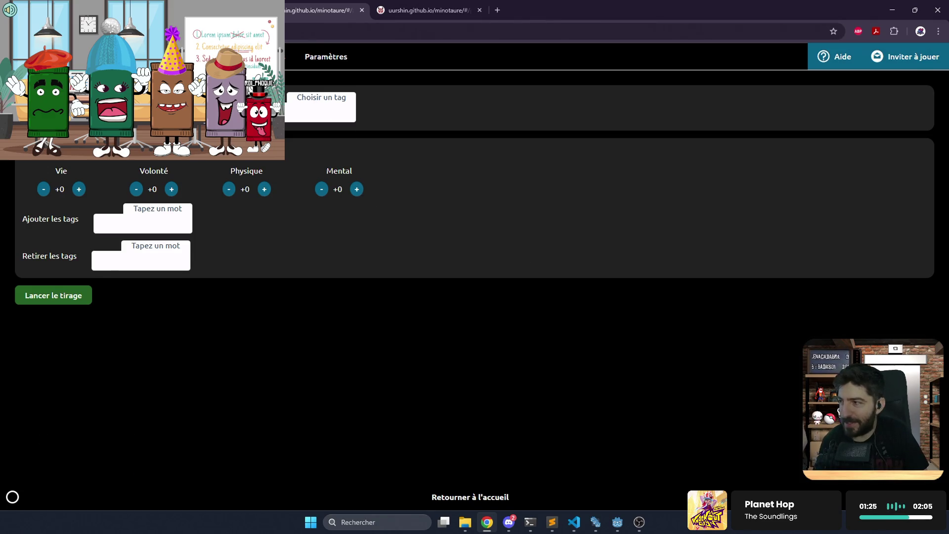
pyautogui.click(262, 10)
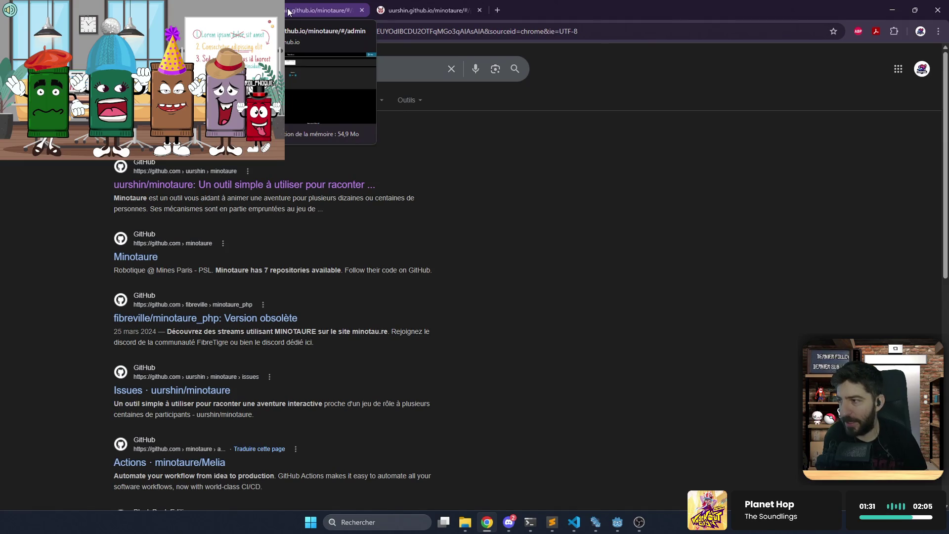
pyautogui.click(349, 8)
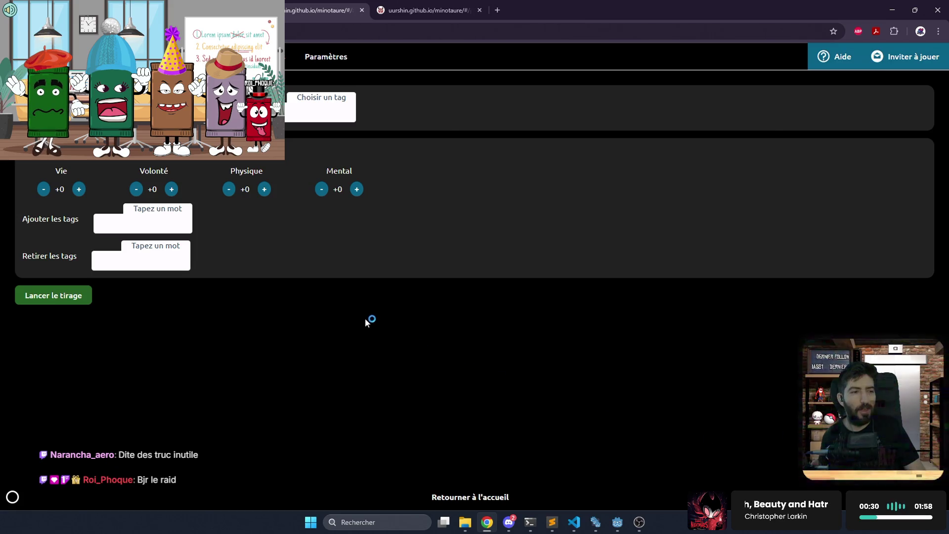
# Minimize the browser to bring back Godot's scene_manager_window.gd script
pyautogui.click(892, 10)
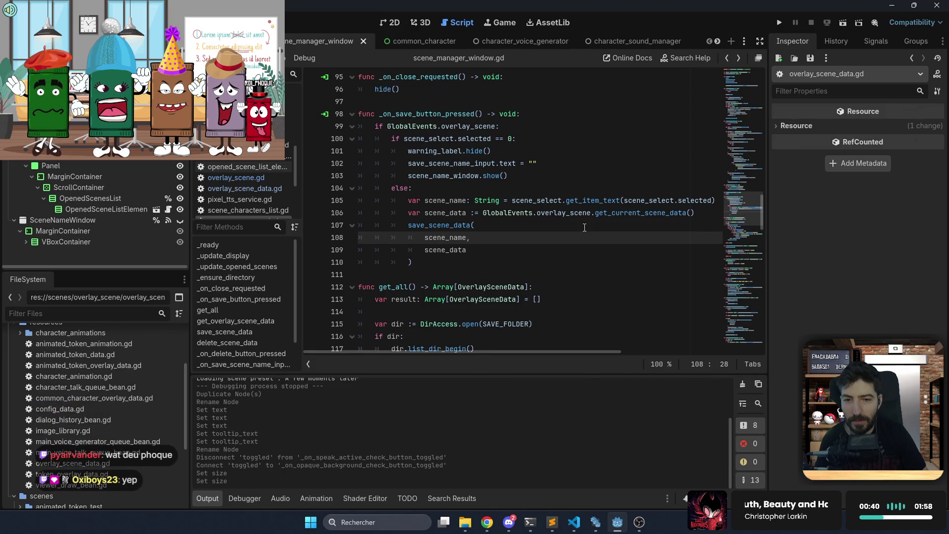
pyautogui.moveTo(576, 219)
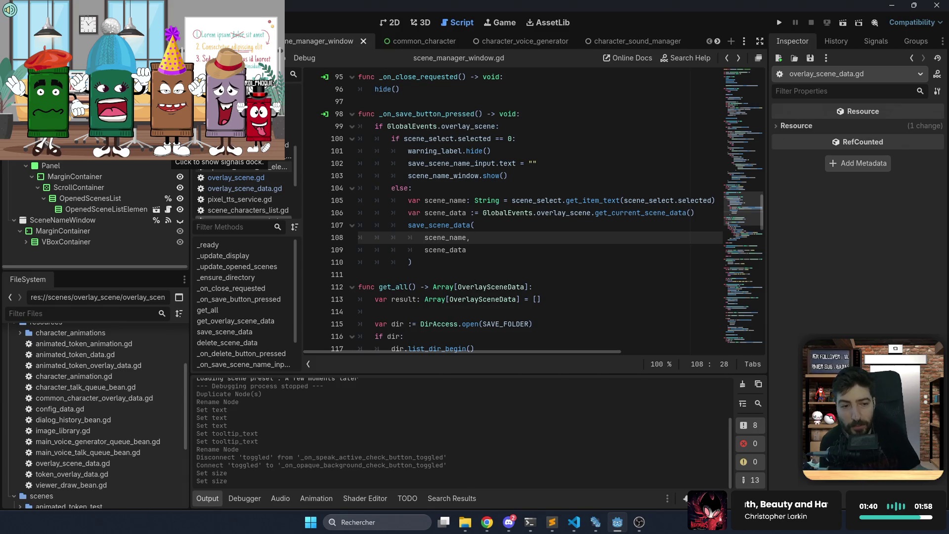
# Run the project and open the scene manager from the toolbox
pyautogui.click(780, 21)
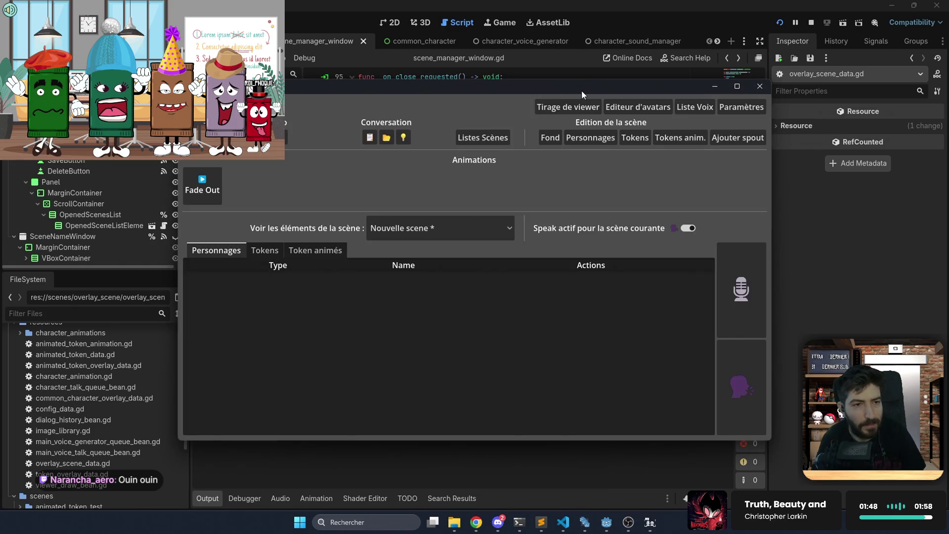
pyautogui.click(606, 89)
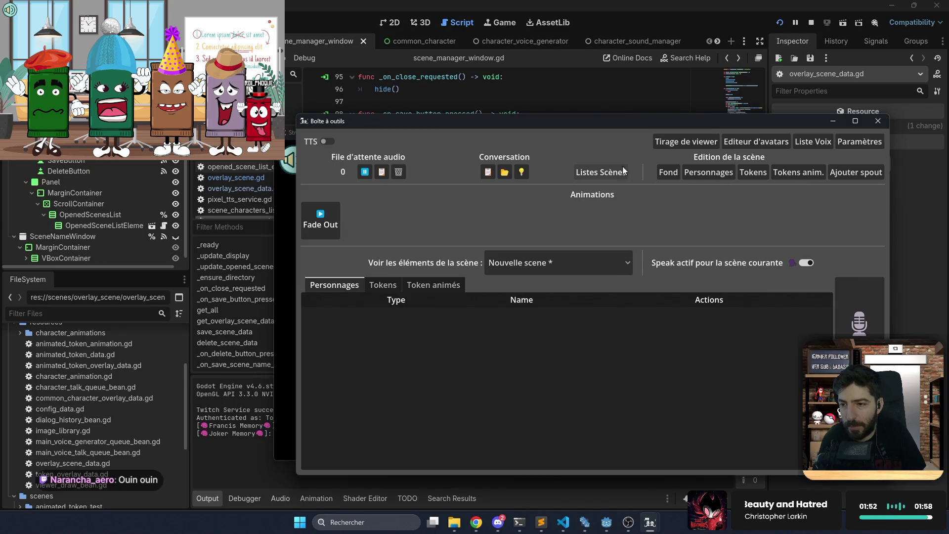
pyautogui.click(598, 171)
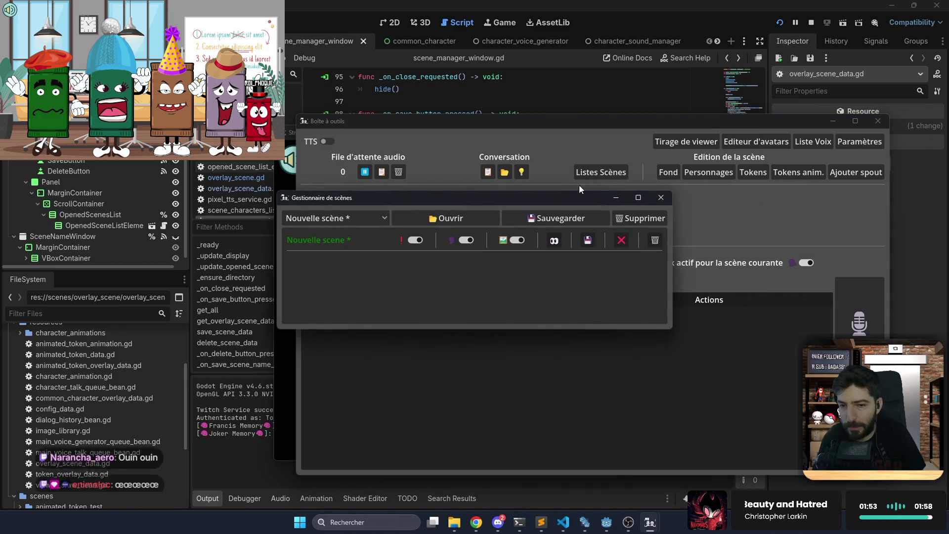
pyautogui.click(364, 217)
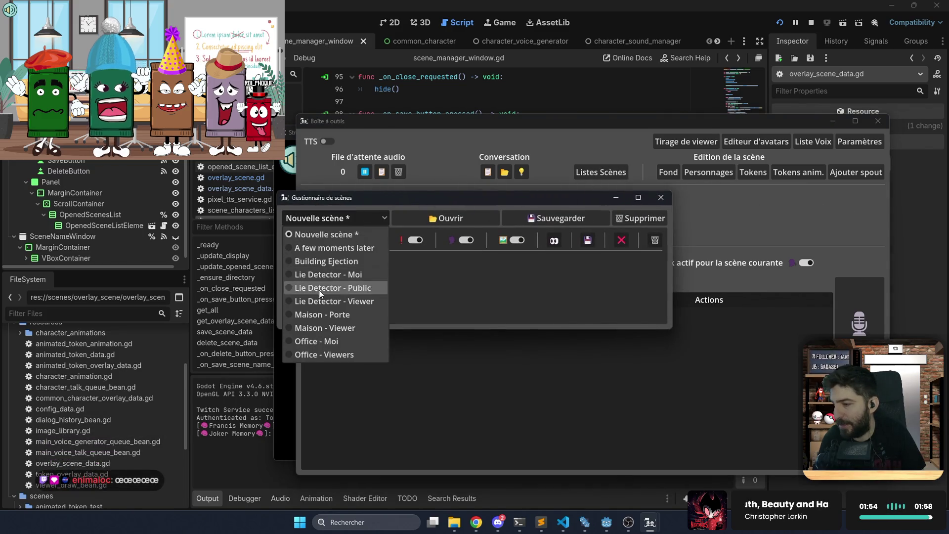
# Open Lie Detector - Public, Viewer and Moi from the saved scenes, then minimize the scene manager
pyautogui.click(336, 342)
pyautogui.click(366, 221)
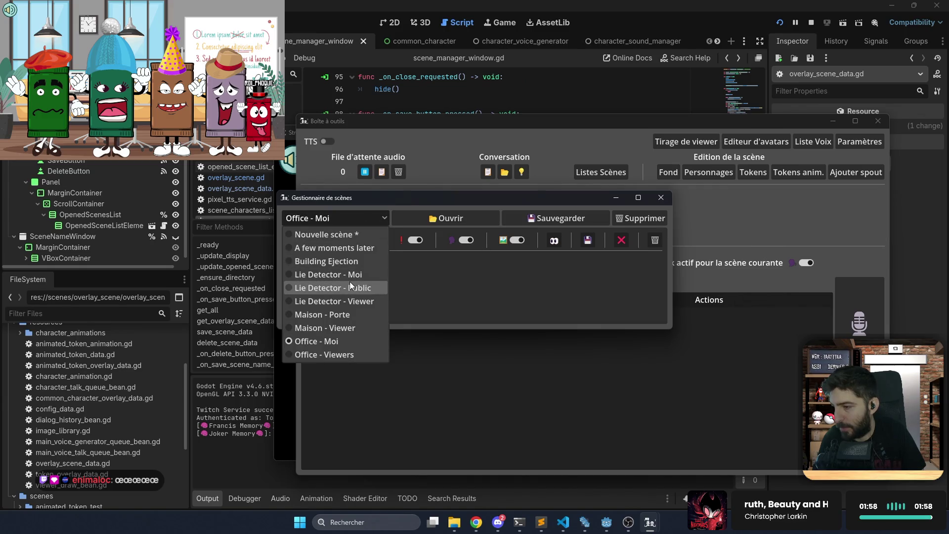
pyautogui.click(349, 286)
pyautogui.click(450, 223)
pyautogui.click(377, 220)
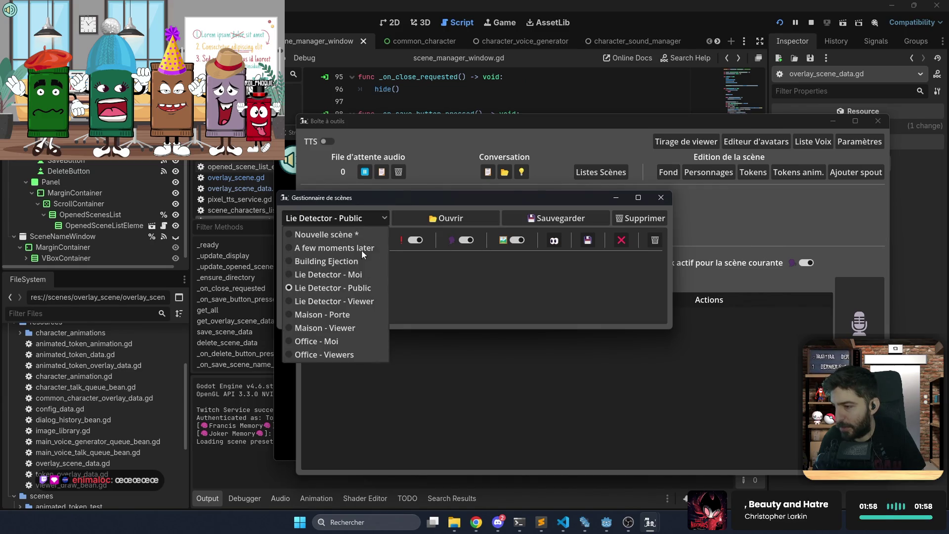
pyautogui.click(369, 301)
pyautogui.click(422, 217)
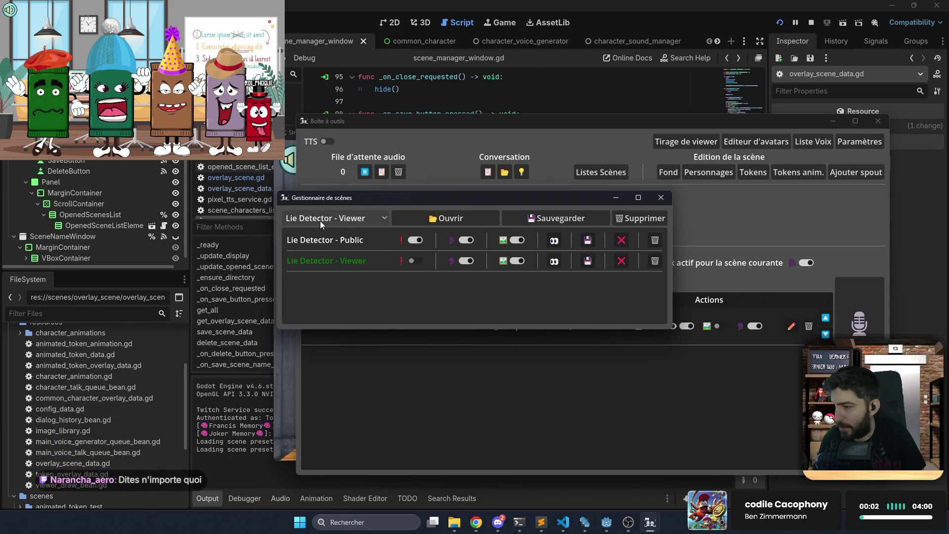
pyautogui.click(340, 219)
pyautogui.click(343, 268)
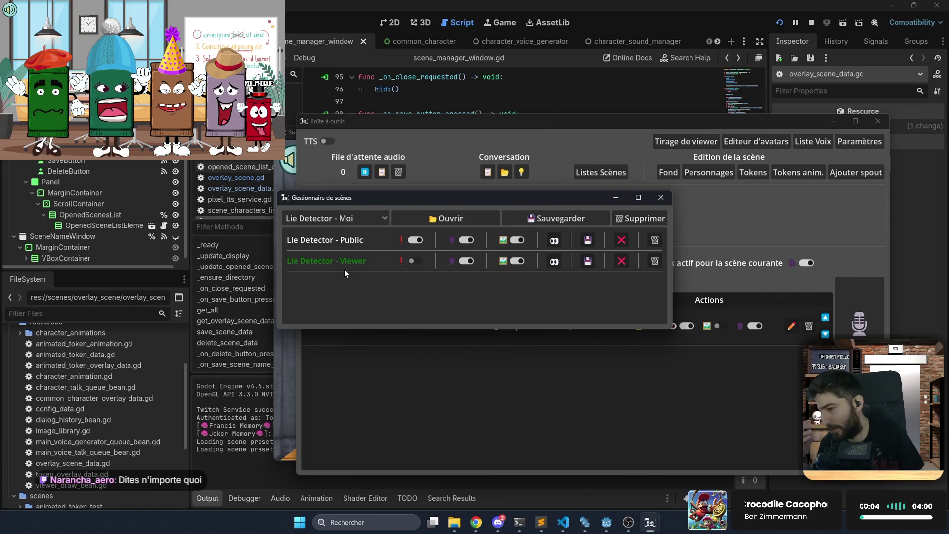
pyautogui.click(444, 219)
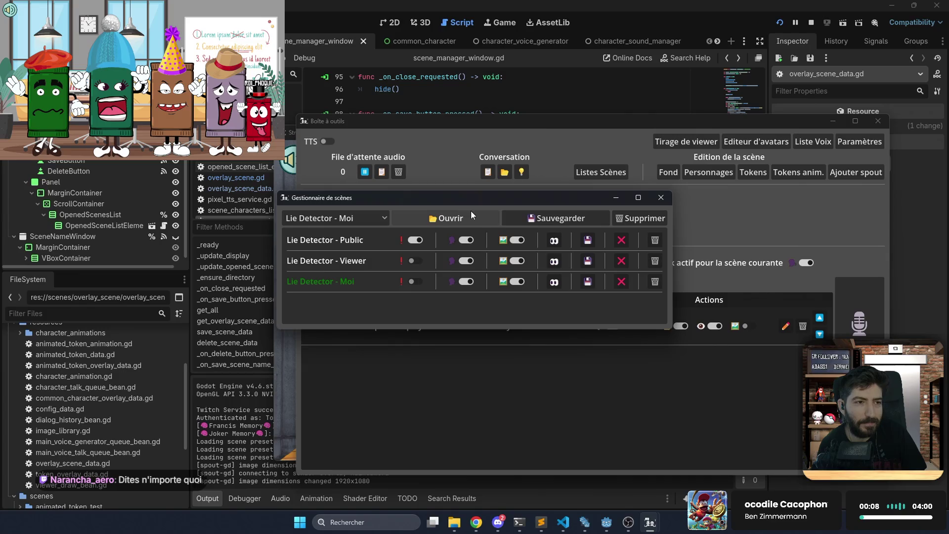
pyautogui.click(615, 197)
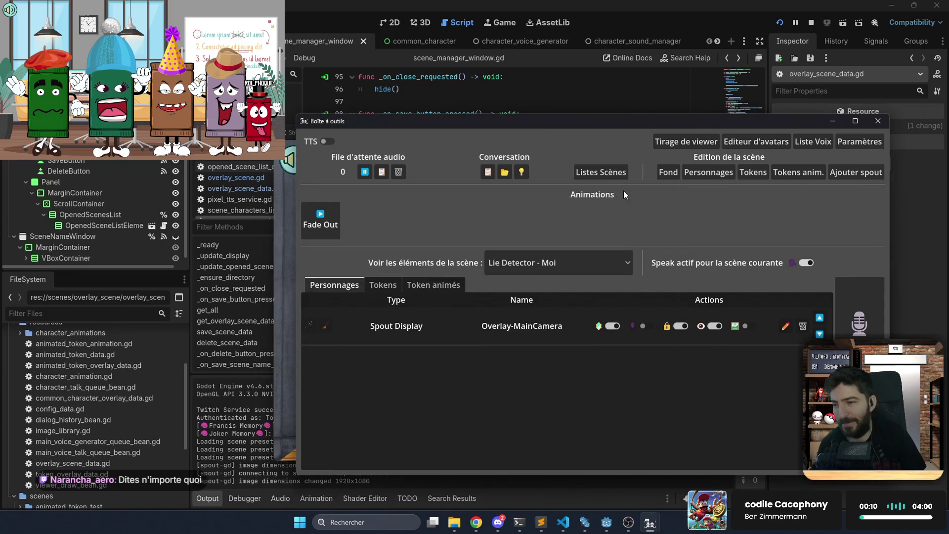
# Minimize Boîte à outils to reveal the StreamCharacterDisplayer debug overlay
pyautogui.click(829, 120)
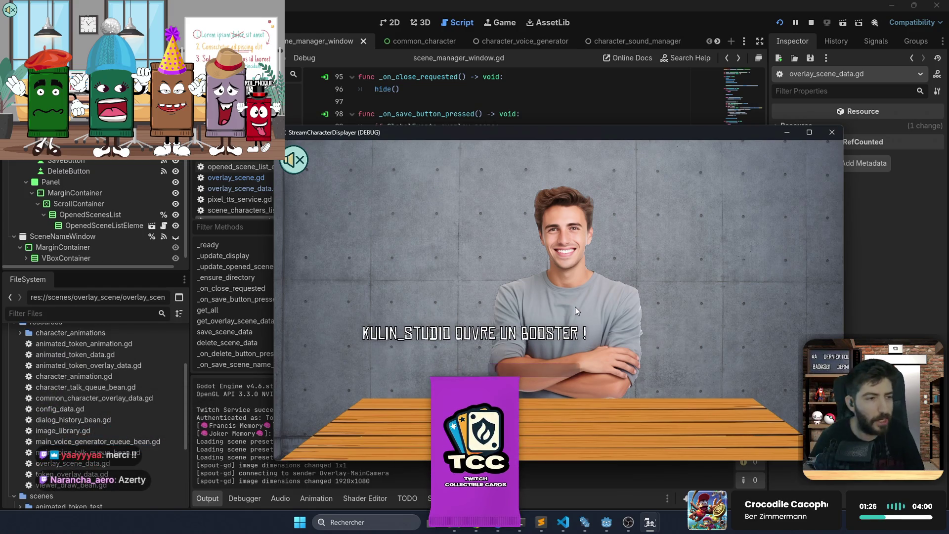
# Restore the scene manager, activate Lie Detector - Viewer, move it aside, and bring back the toolbox
pyautogui.click(649, 522)
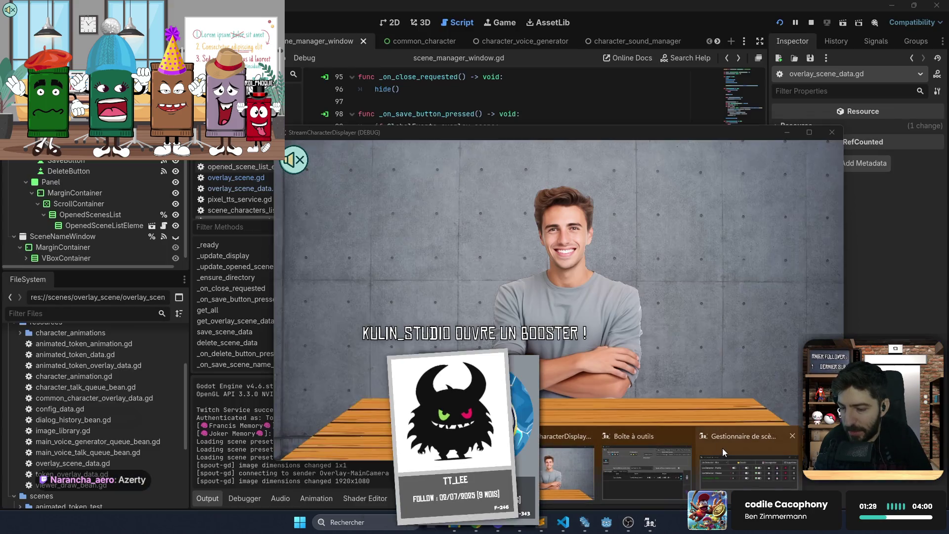
pyautogui.click(722, 447)
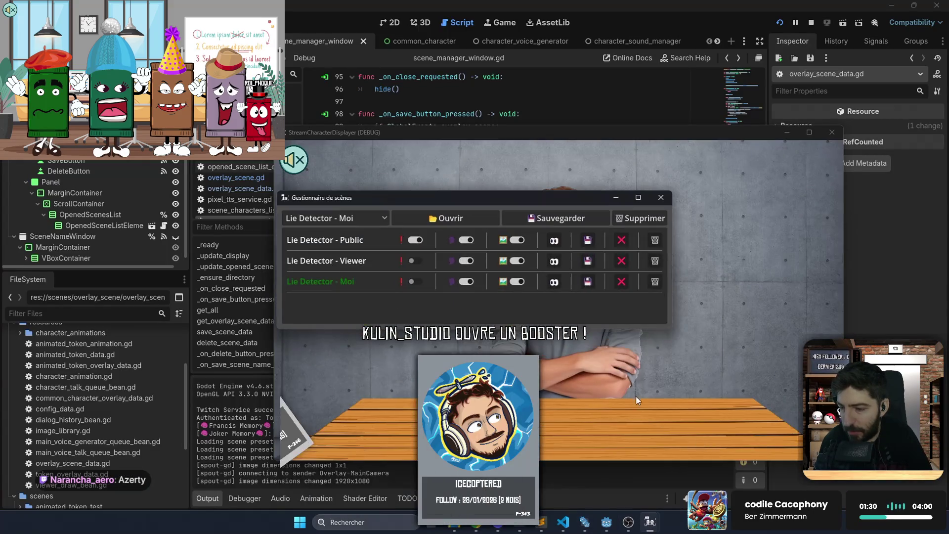
pyautogui.click(539, 259)
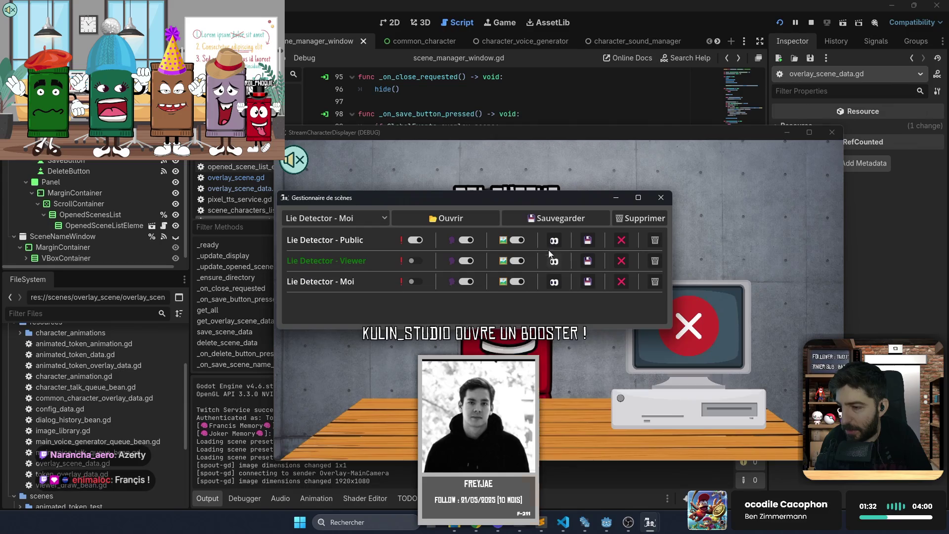
pyautogui.moveTo(511, 199); pyautogui.dragTo(254, 297)
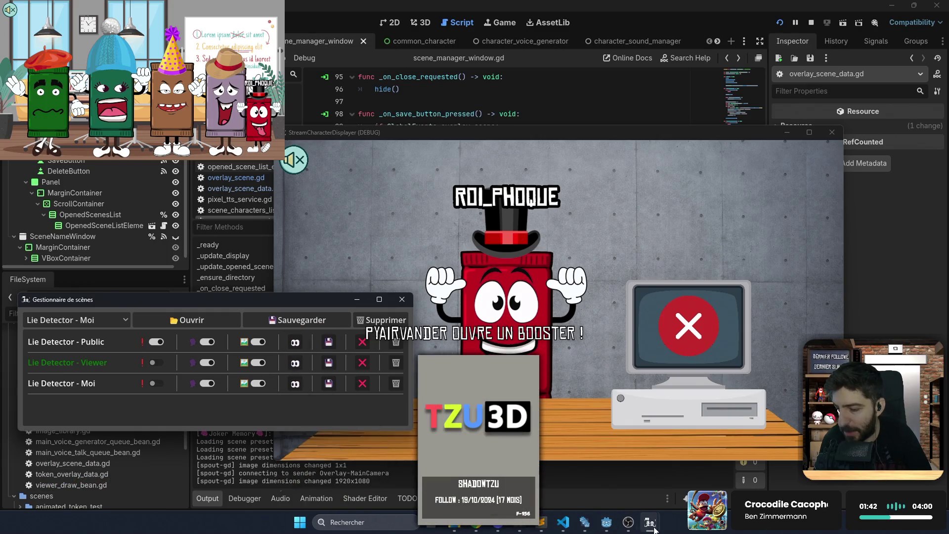
pyautogui.moveTo(650, 522)
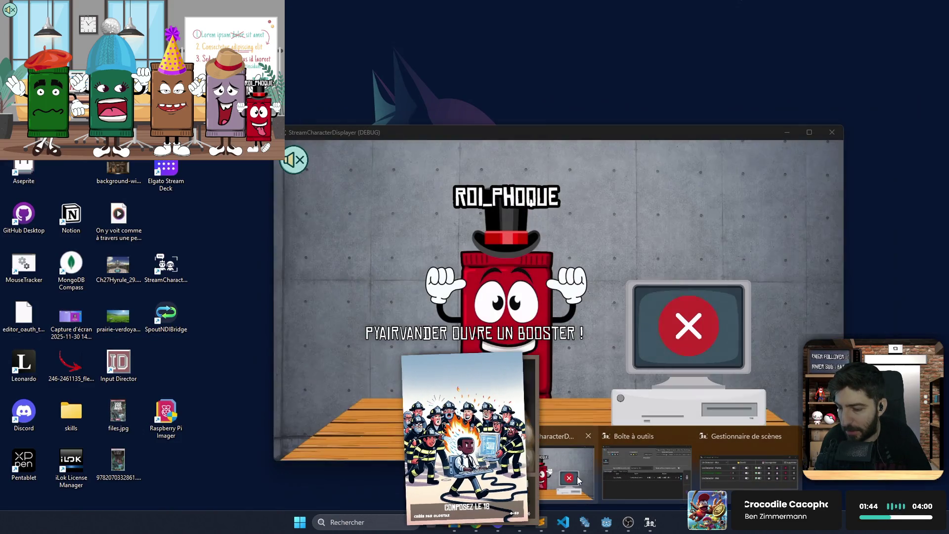
pyautogui.click(573, 475)
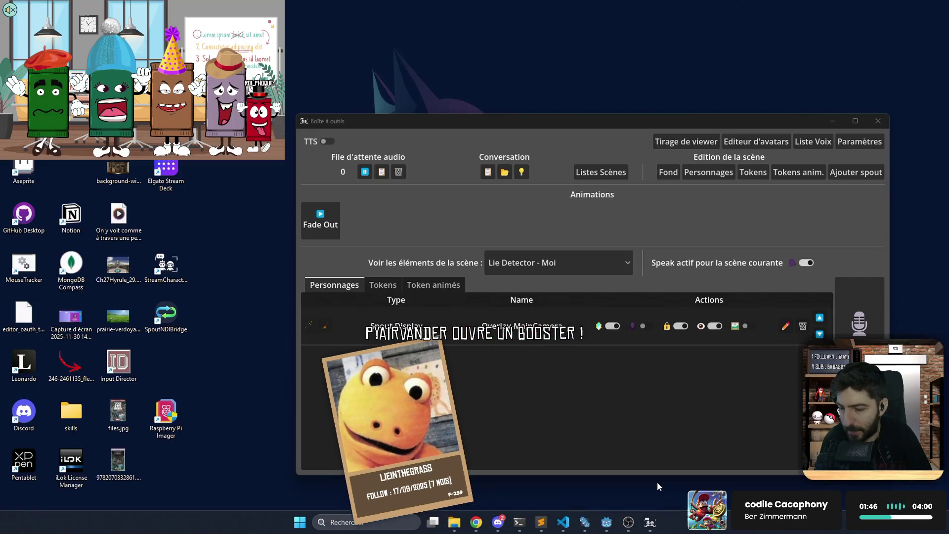
pyautogui.click(656, 481)
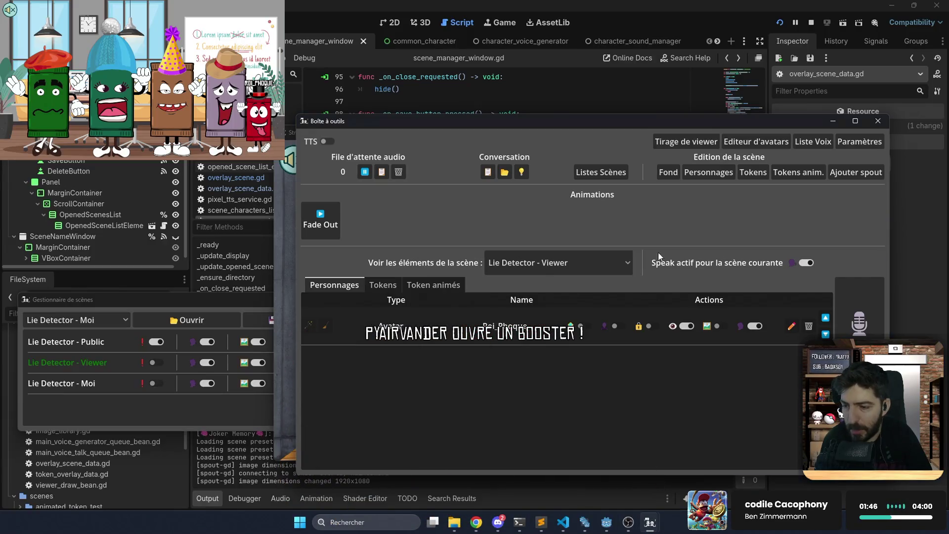
# Inspect Lie Detector - Viewer's animated tokens and play the Thinking animation
pyautogui.click(568, 272)
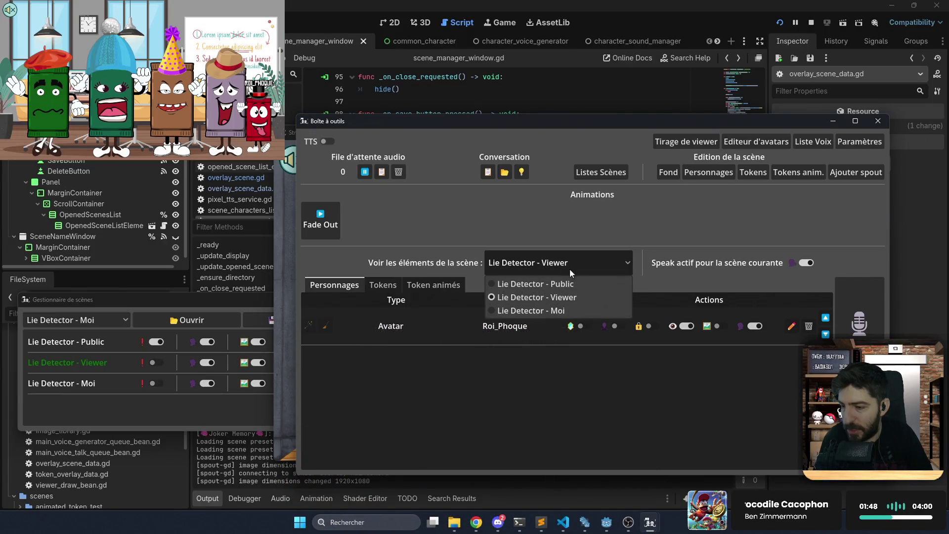
pyautogui.click(582, 364)
pyautogui.click(445, 286)
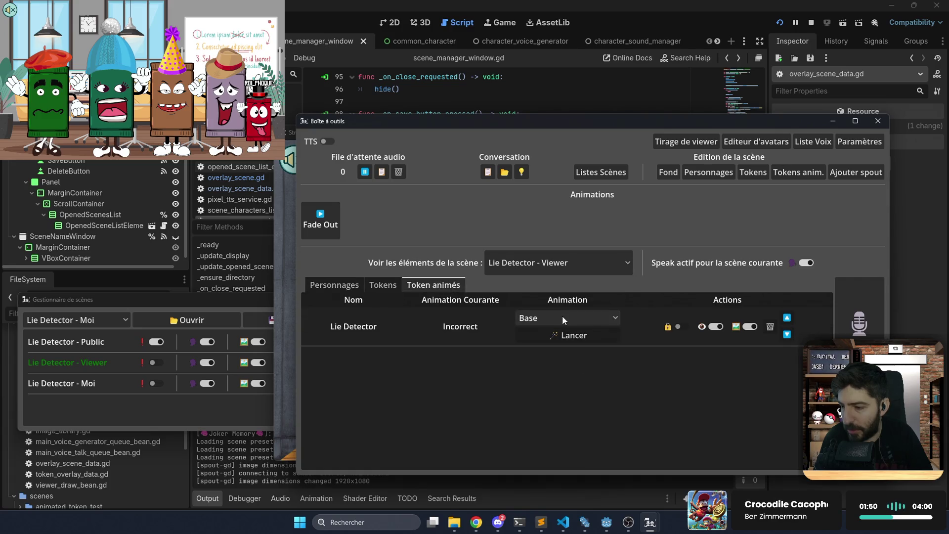
pyautogui.click(564, 317)
pyautogui.click(568, 349)
pyautogui.click(580, 336)
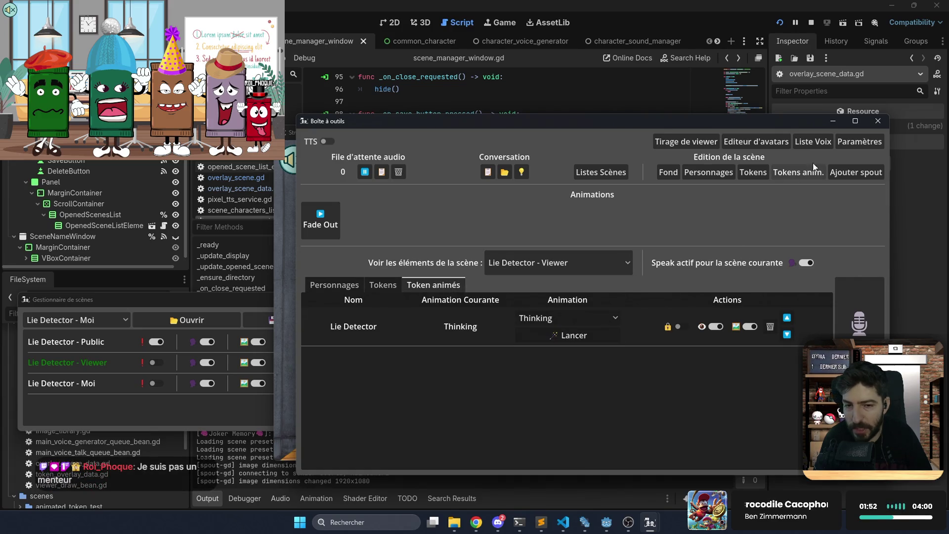
pyautogui.click(832, 120)
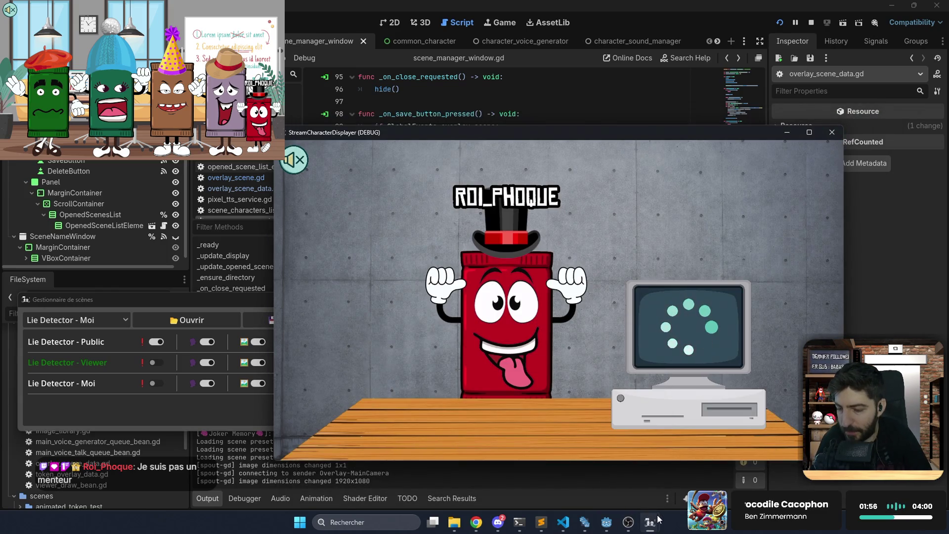
# Switch the Lie Detector token's animation to Incorrect and view the overlay
pyautogui.moveTo(658, 519)
pyautogui.moveTo(714, 471)
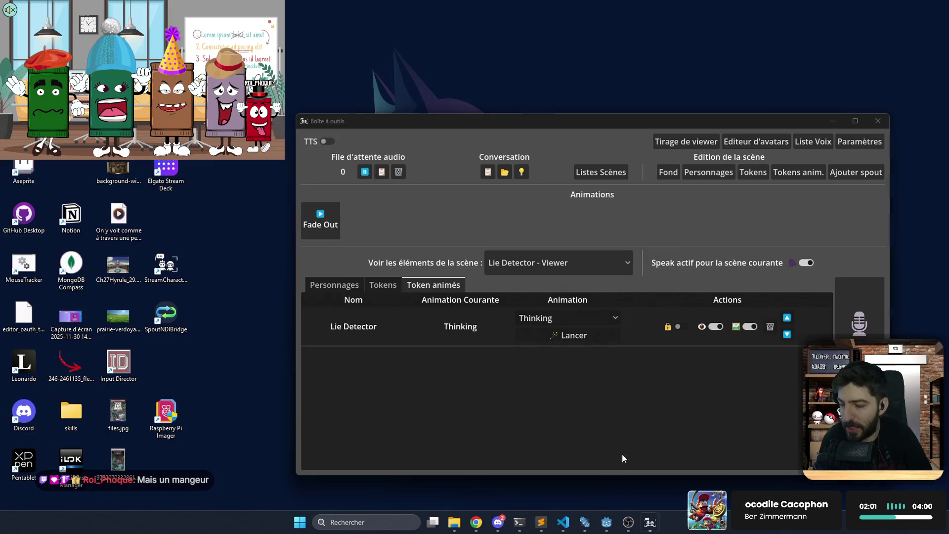
pyautogui.click(622, 453)
pyautogui.click(589, 318)
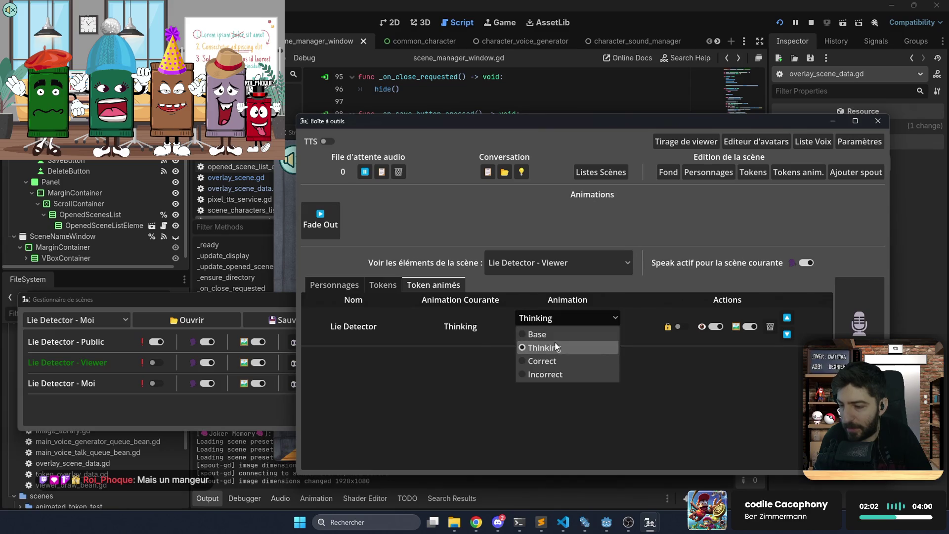
pyautogui.click(560, 373)
pyautogui.click(832, 121)
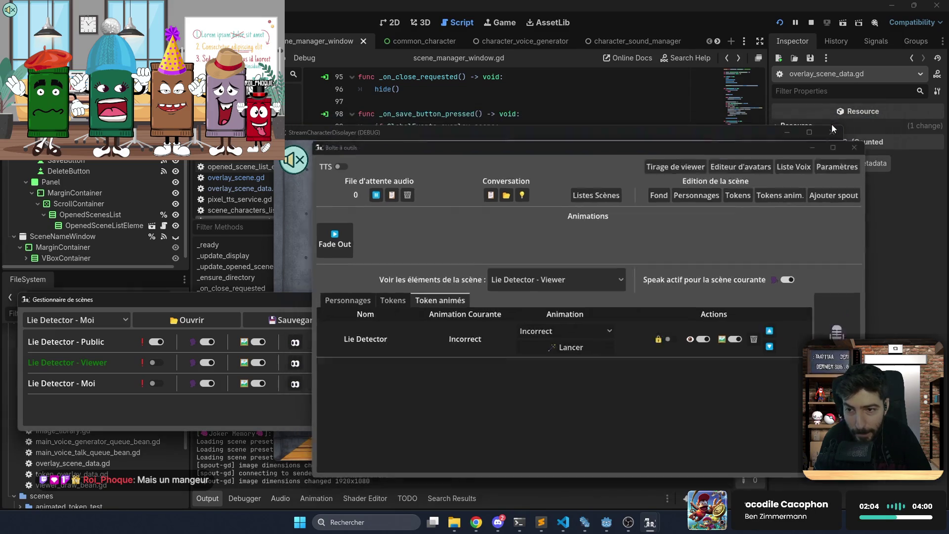
# Inspect the Lie Detector - Public scene's elements in the toolbox
pyautogui.moveTo(650, 522)
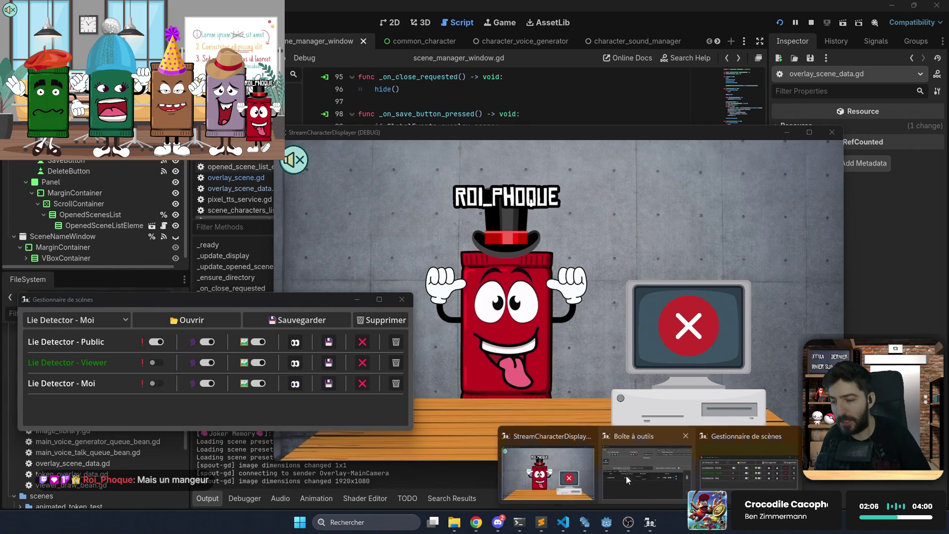
pyautogui.click(619, 457)
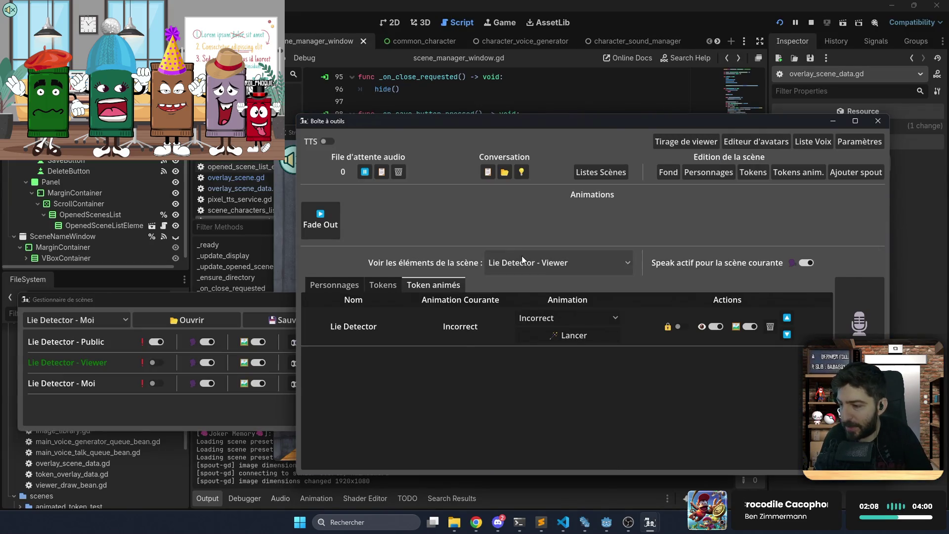
pyautogui.click(538, 263)
pyautogui.click(538, 285)
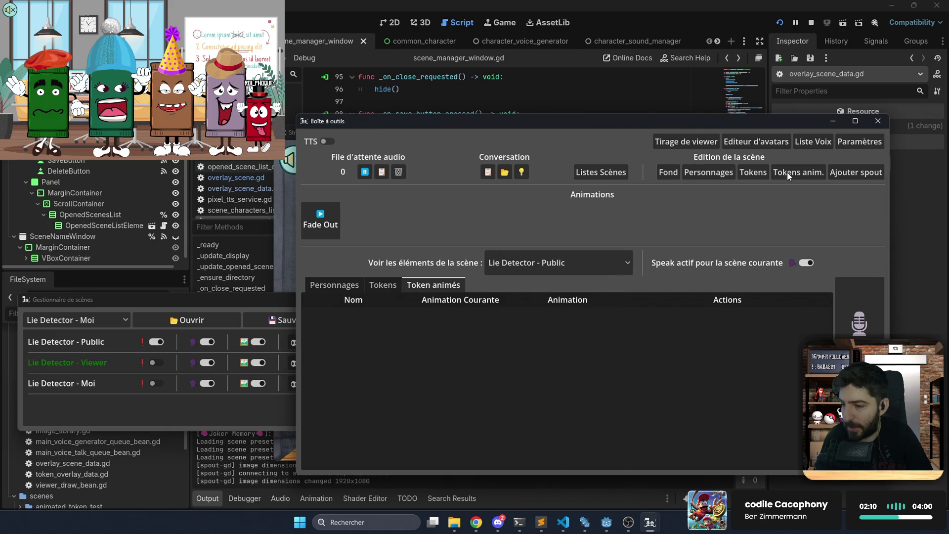
pyautogui.click(833, 121)
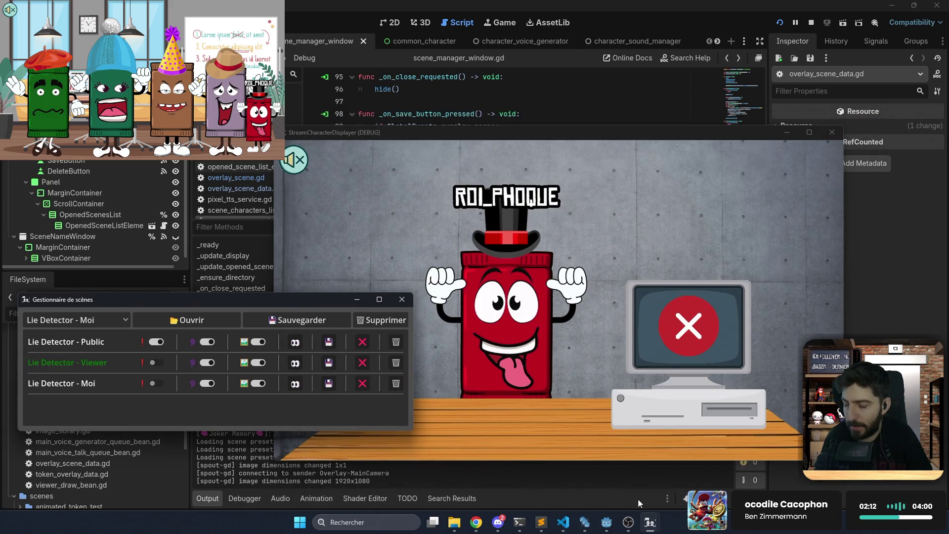
# Load Lie Detector - Public in the scene manager, then bring the toolbox and scene list back
pyautogui.click(295, 343)
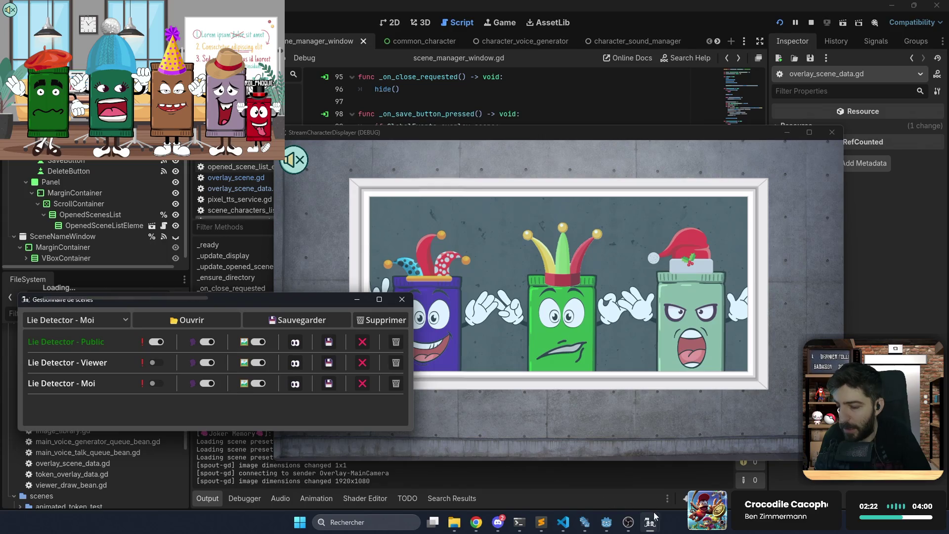
pyautogui.moveTo(653, 517)
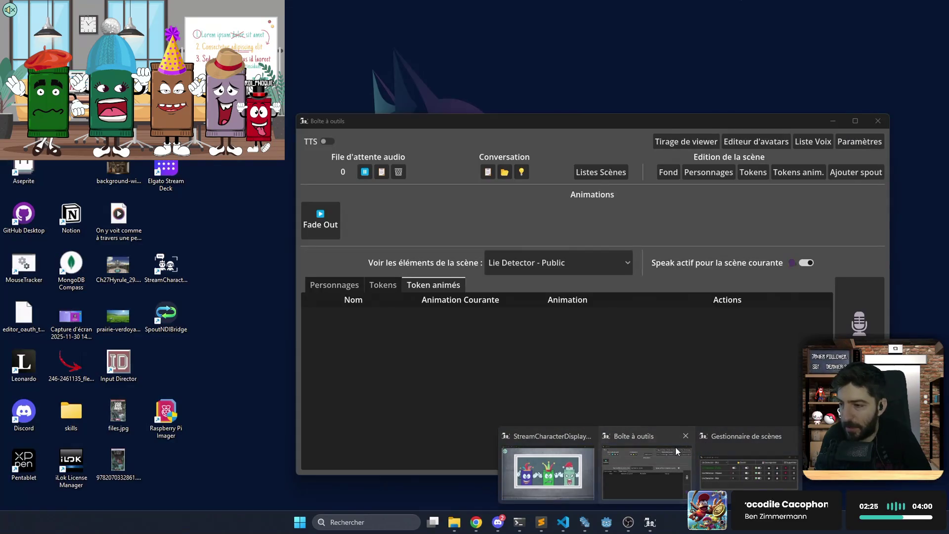
pyautogui.click(675, 446)
pyautogui.click(603, 173)
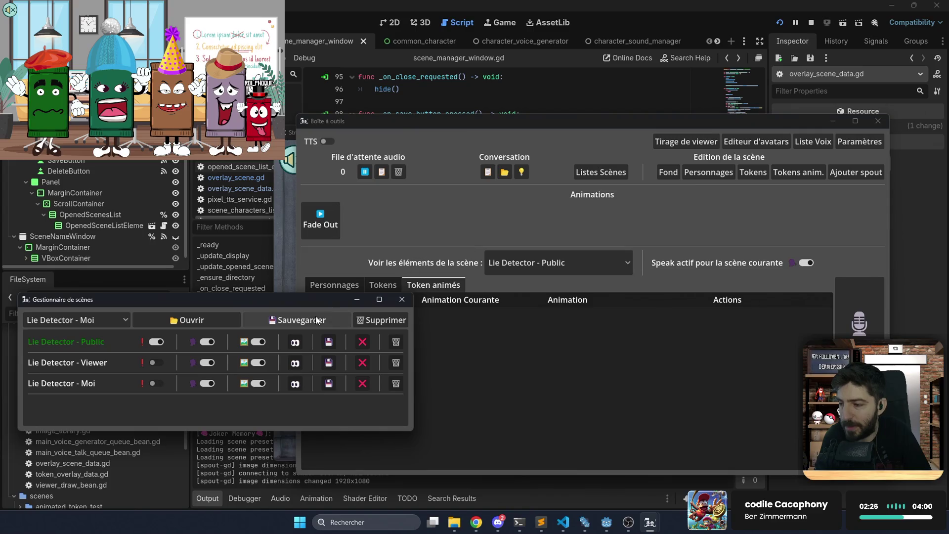
# Open the Building Ejection scene from the saved scenes list
pyautogui.click(64, 321)
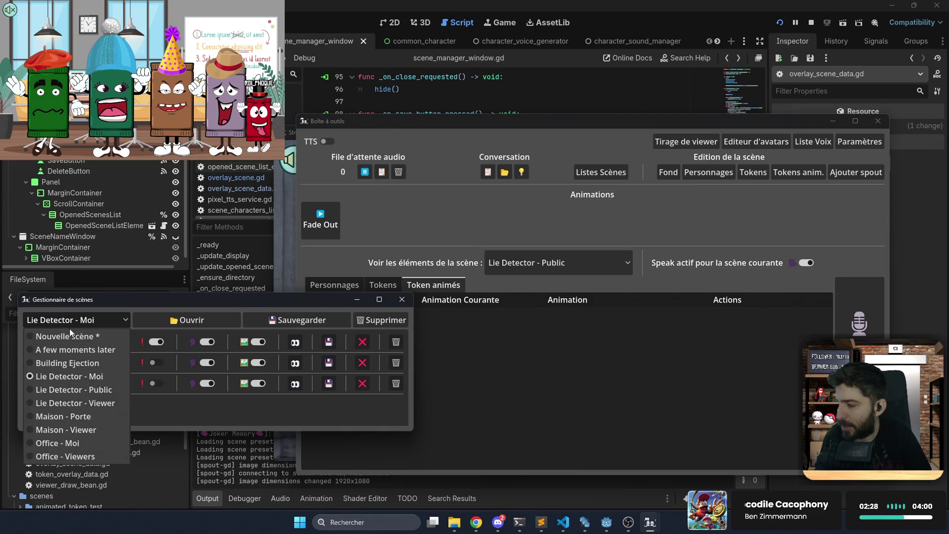
pyautogui.click(78, 360)
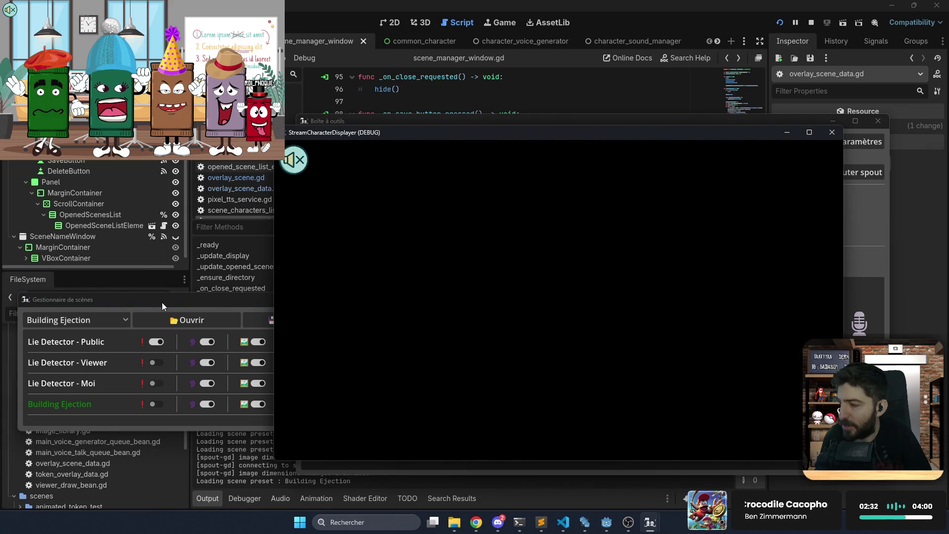
pyautogui.click(163, 303)
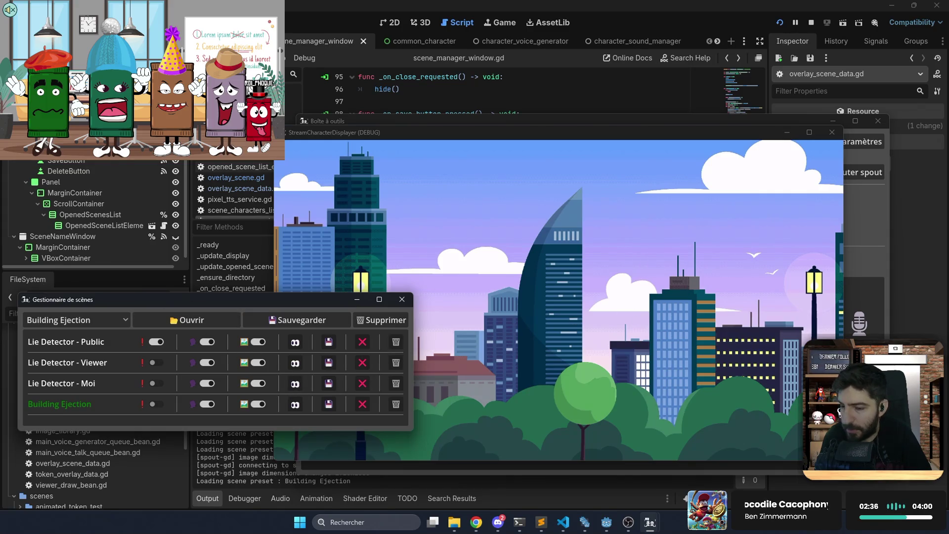
# Inspect Building Ejection's elements and set its token animation to Ejection
pyautogui.click(877, 257)
pyautogui.click(527, 262)
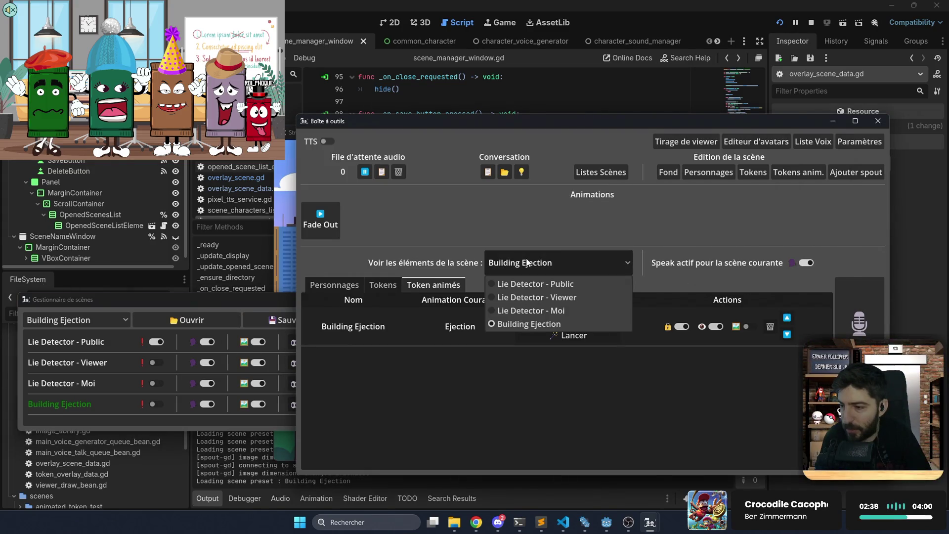
pyautogui.click(490, 353)
pyautogui.click(528, 319)
pyautogui.click(548, 341)
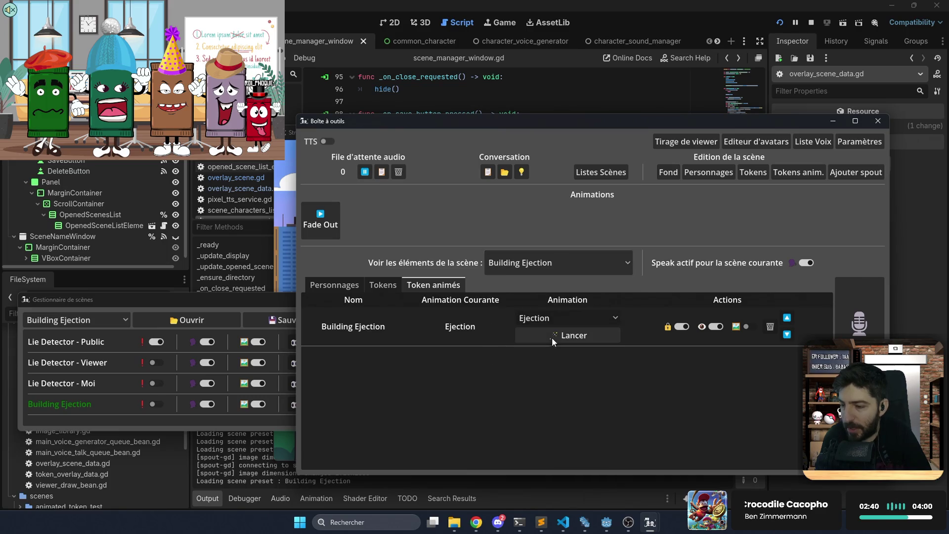
pyautogui.click(293, 240)
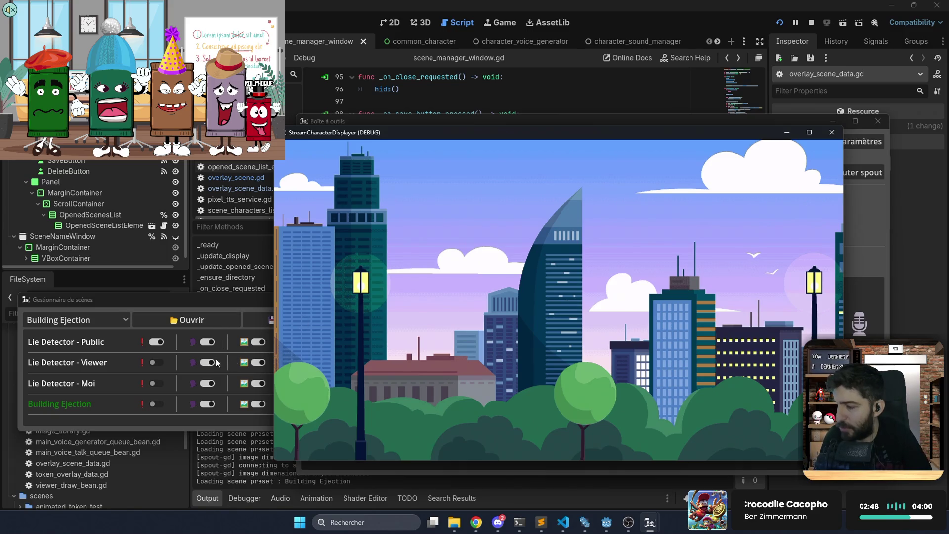
# Load Public, Moi, Viewer, Public, then Moi in turn, and close the running overlay
pyautogui.click(105, 353)
pyautogui.click(295, 342)
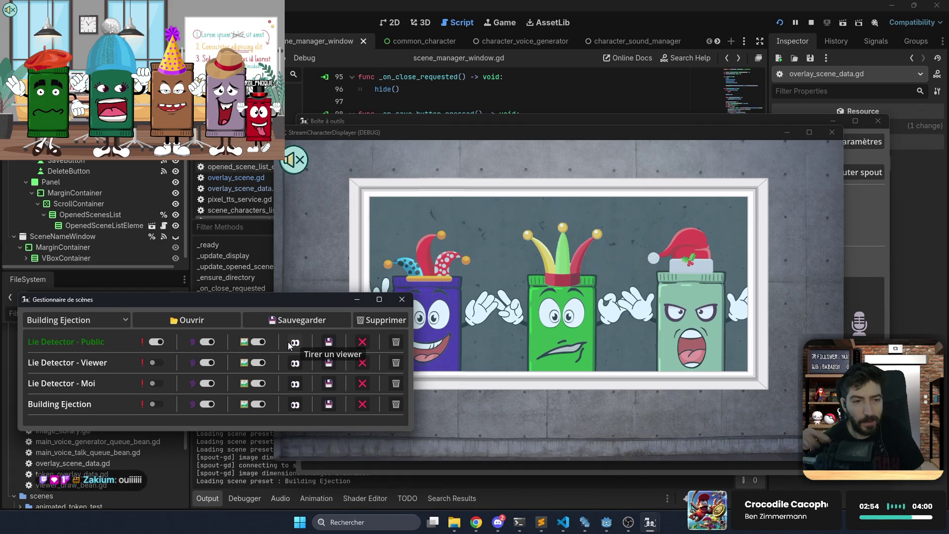
pyautogui.click(297, 383)
pyautogui.click(295, 368)
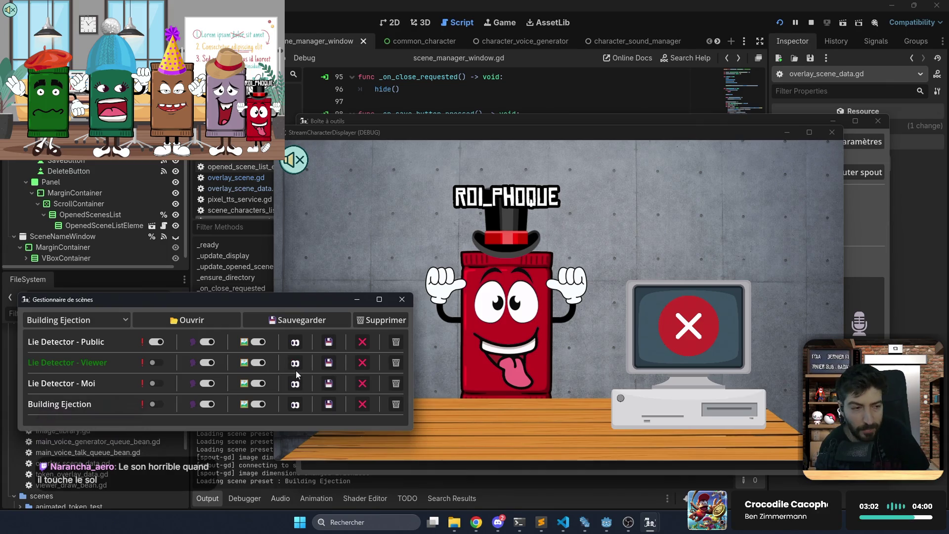
pyautogui.click(295, 343)
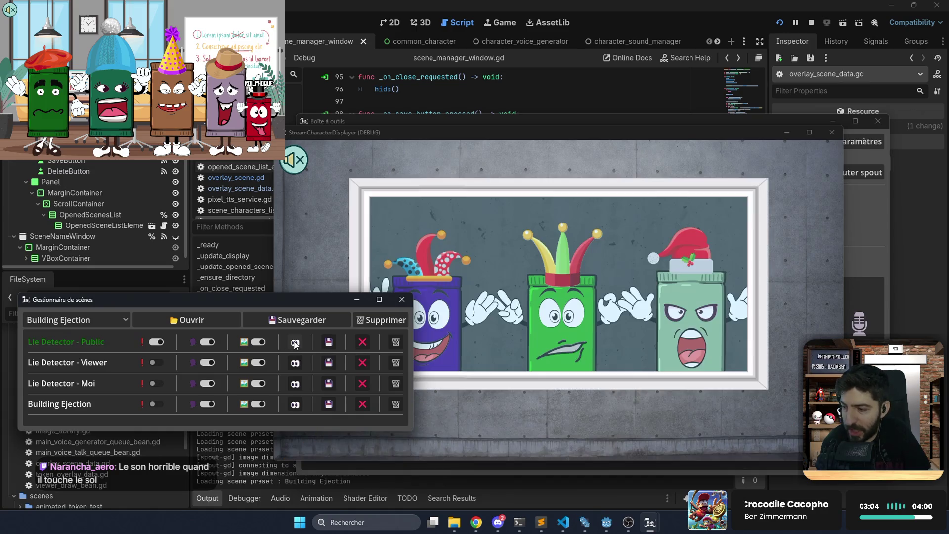
pyautogui.click(296, 383)
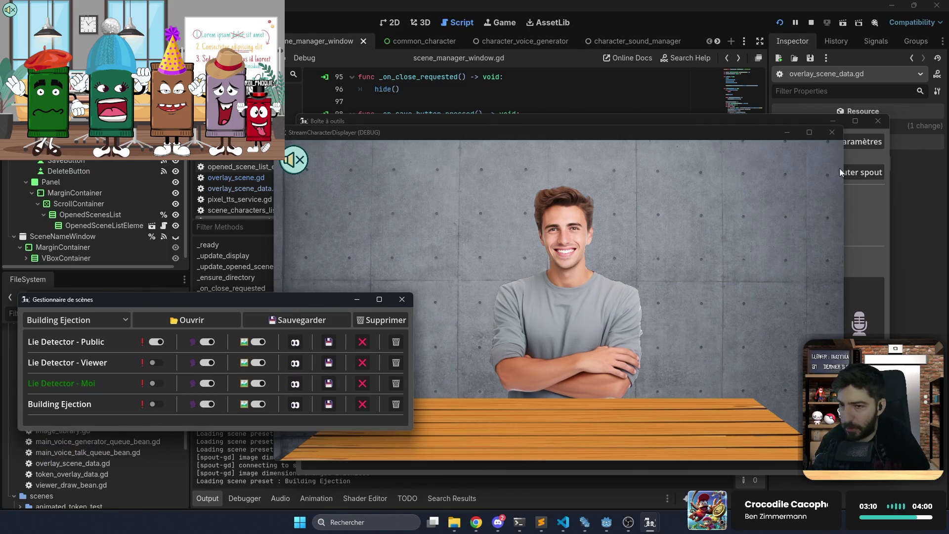
pyautogui.click(837, 137)
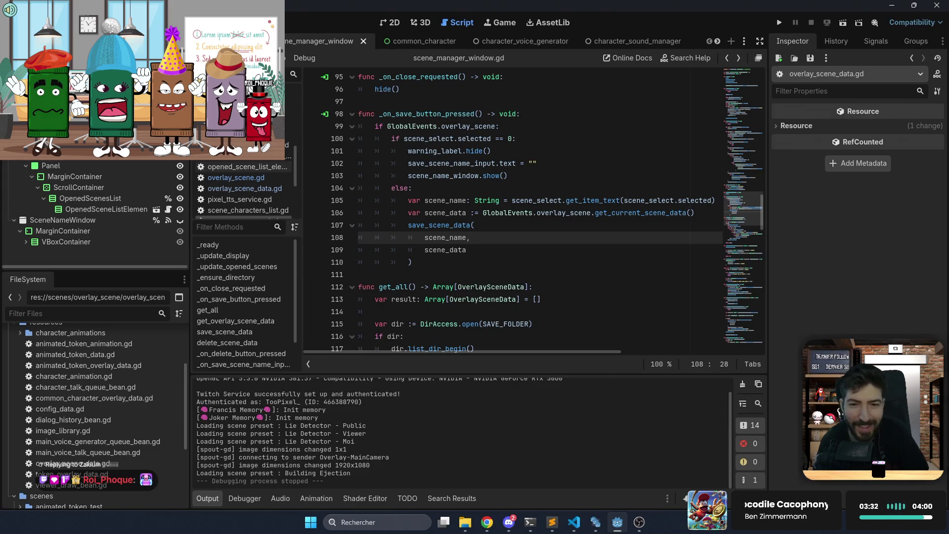
# Review lines 109–112 of scene_manager_window.gd, then return to the Minotaure browser page
pyautogui.click(561, 286)
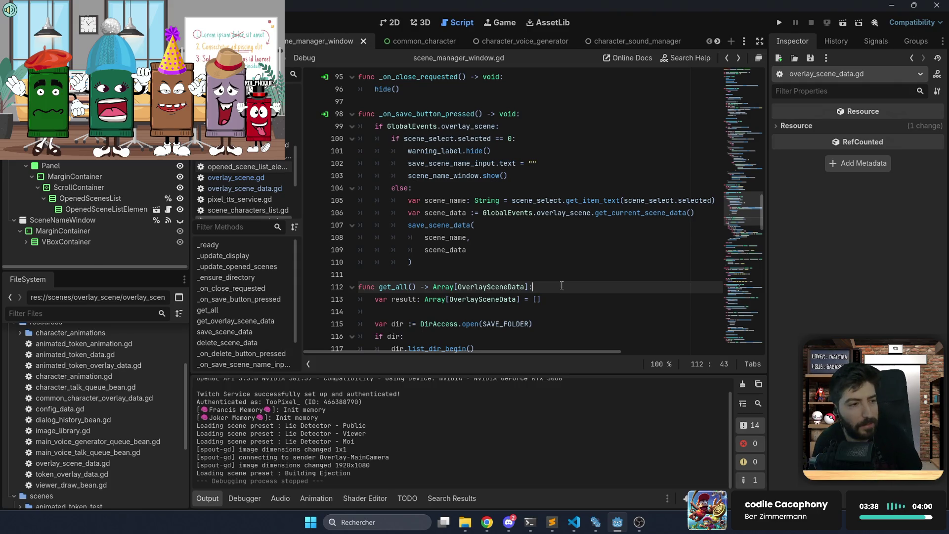
pyautogui.click(573, 279)
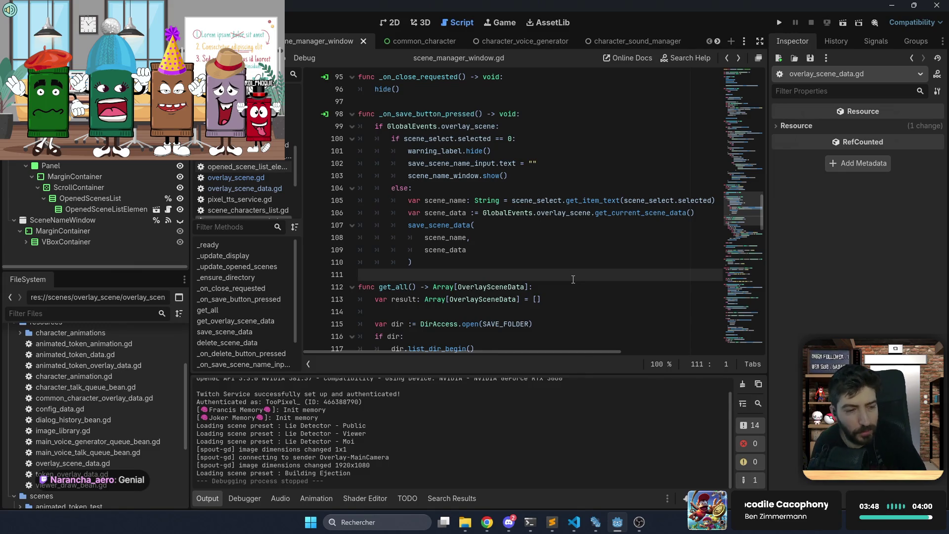
pyautogui.click(562, 249)
pyautogui.click(565, 261)
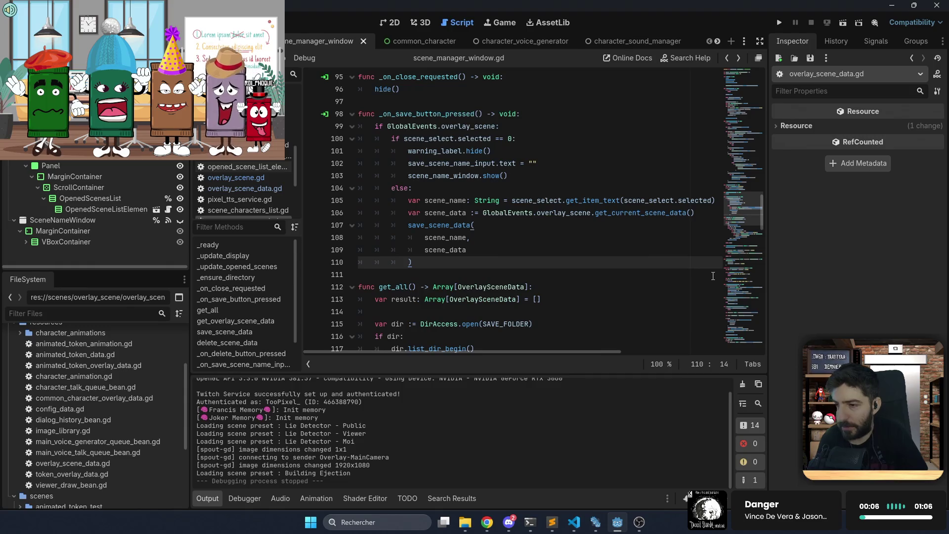
pyautogui.click(487, 516)
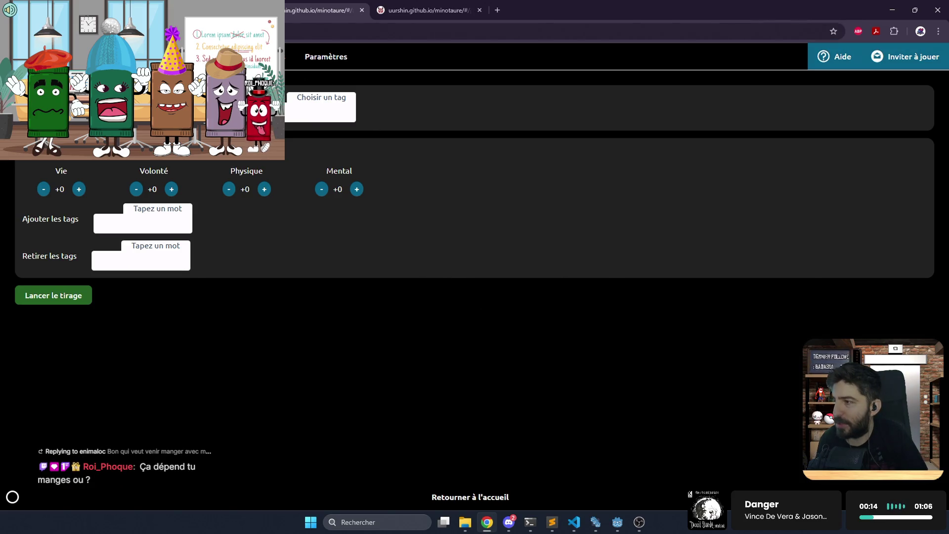
# Restore the browser window, then bring Minotaure back to the tab showing the Physique trial result
pyautogui.doubleClick(887, 3)
pyautogui.click(849, 63)
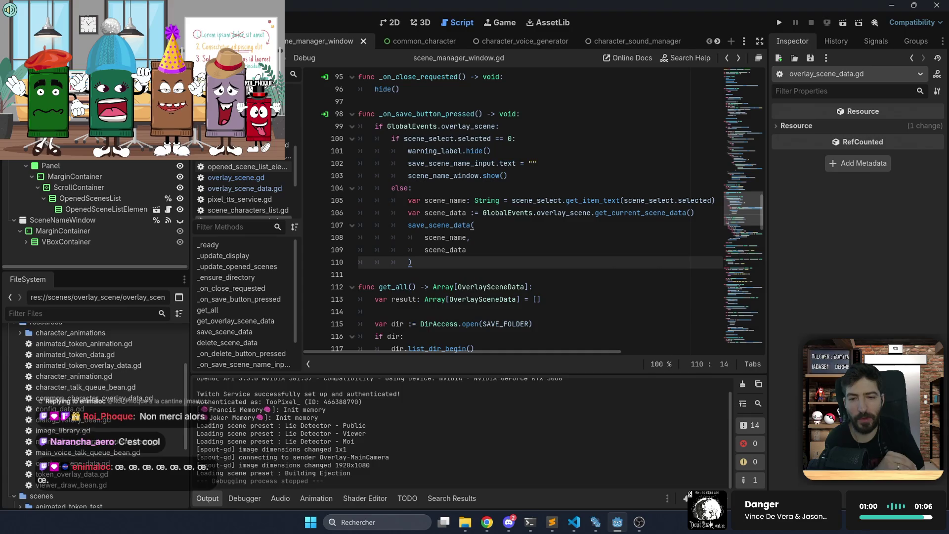
pyautogui.click(487, 522)
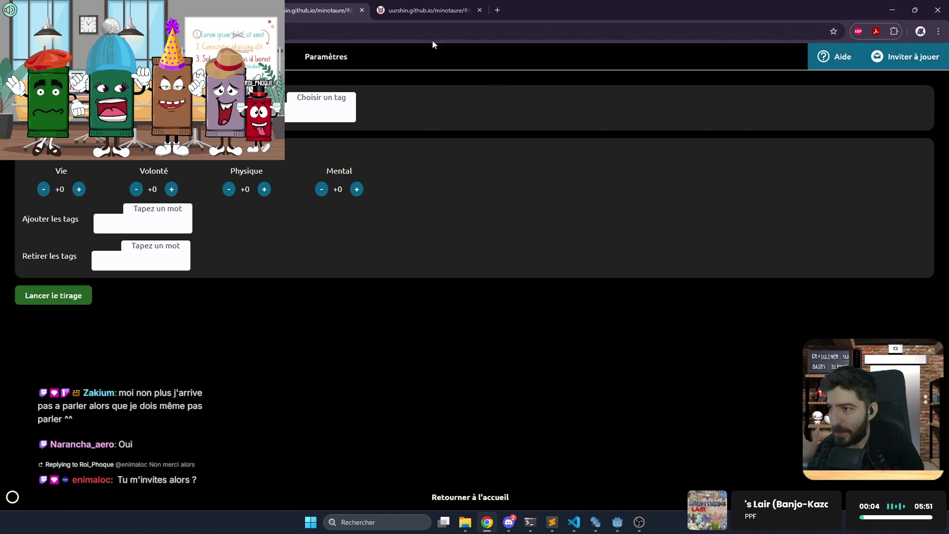
pyautogui.click(429, 15)
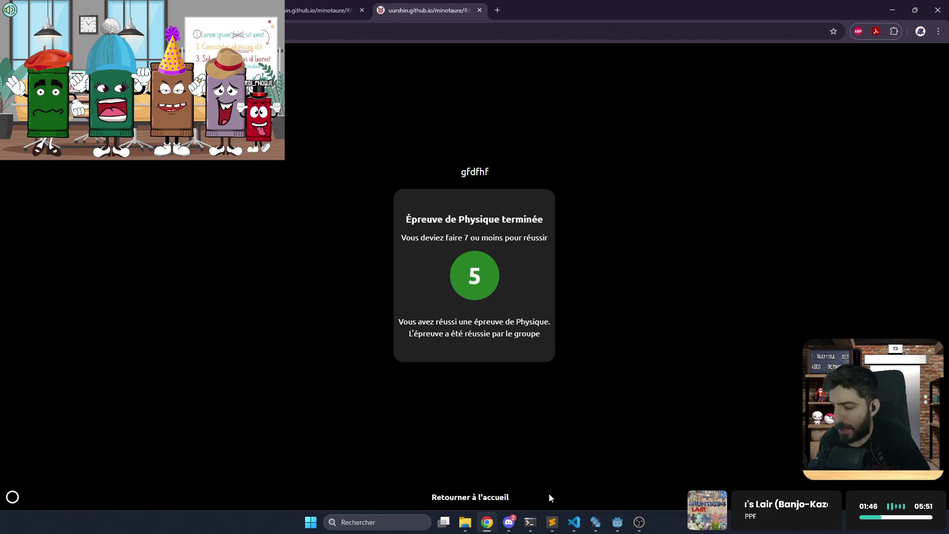
# Switch to the VS Code project, then return to the Godot editor
pyautogui.click(575, 525)
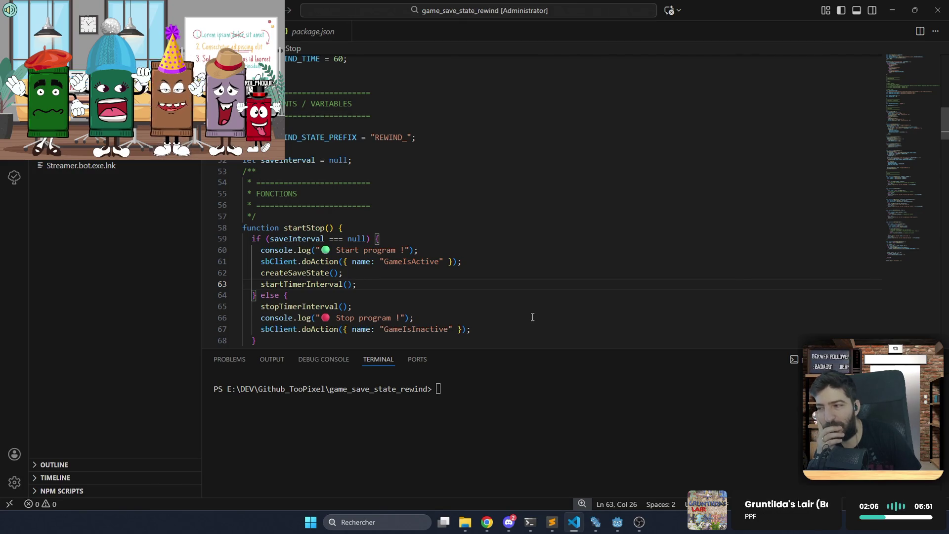
pyautogui.click(616, 521)
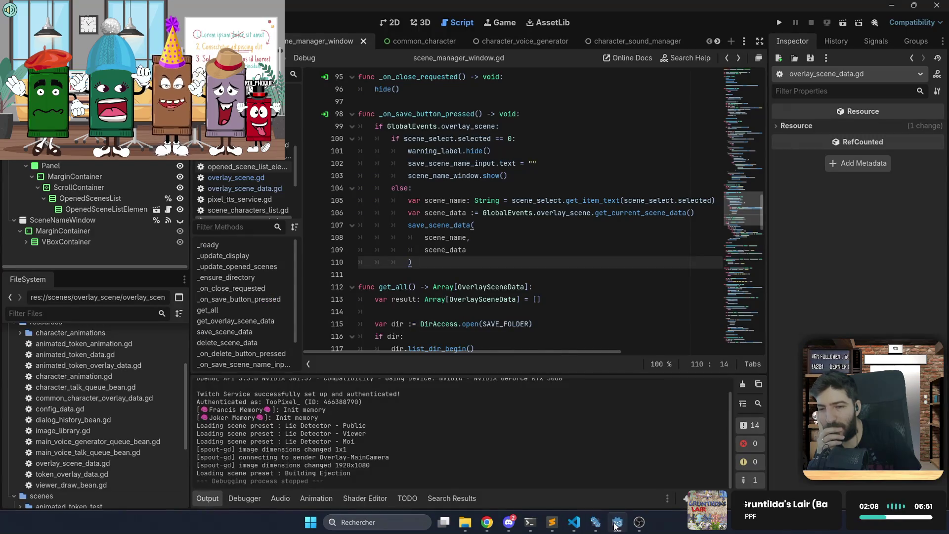
# Check the docs for overlay_scene and get_current_scene_data, then jump to overlay_scene's declaration in global_events.gd
pyautogui.click(593, 299)
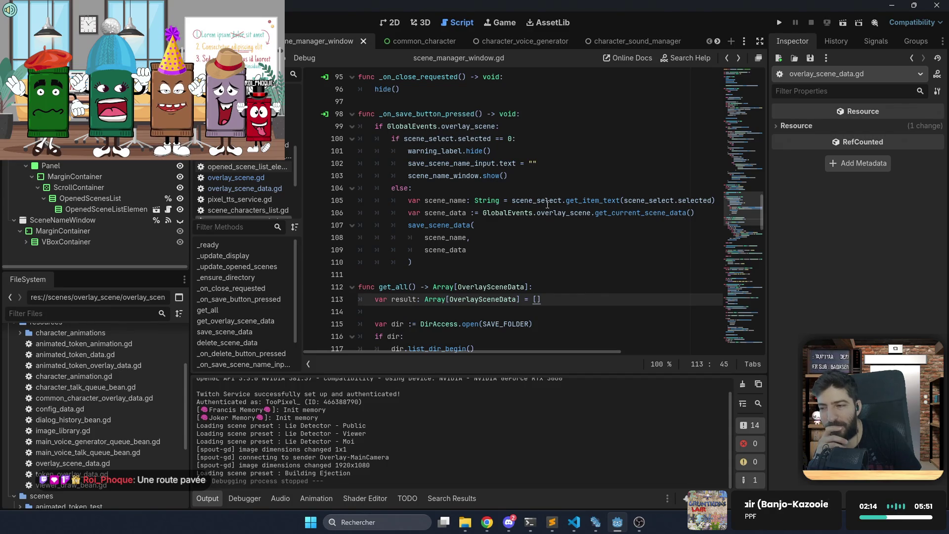
pyautogui.moveTo(562, 214)
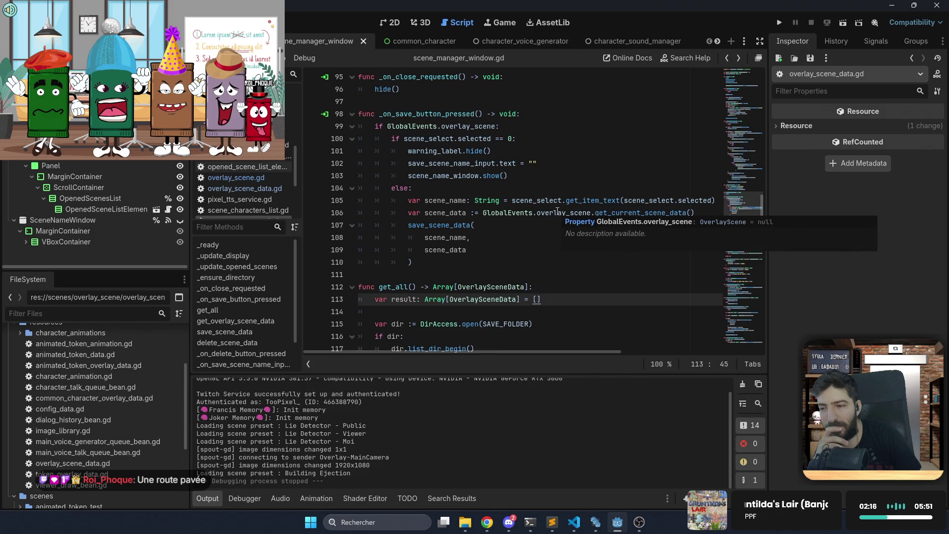
pyautogui.click(548, 237)
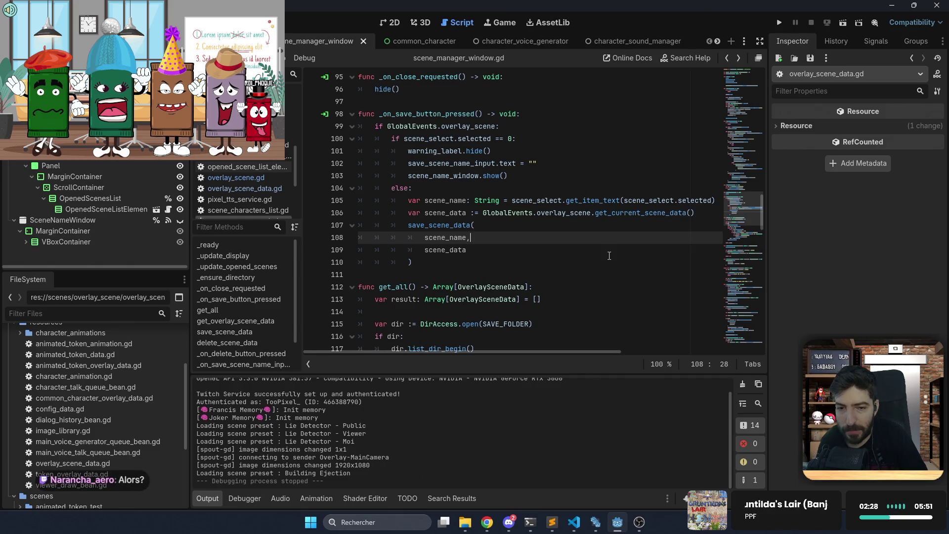
pyautogui.moveTo(626, 213)
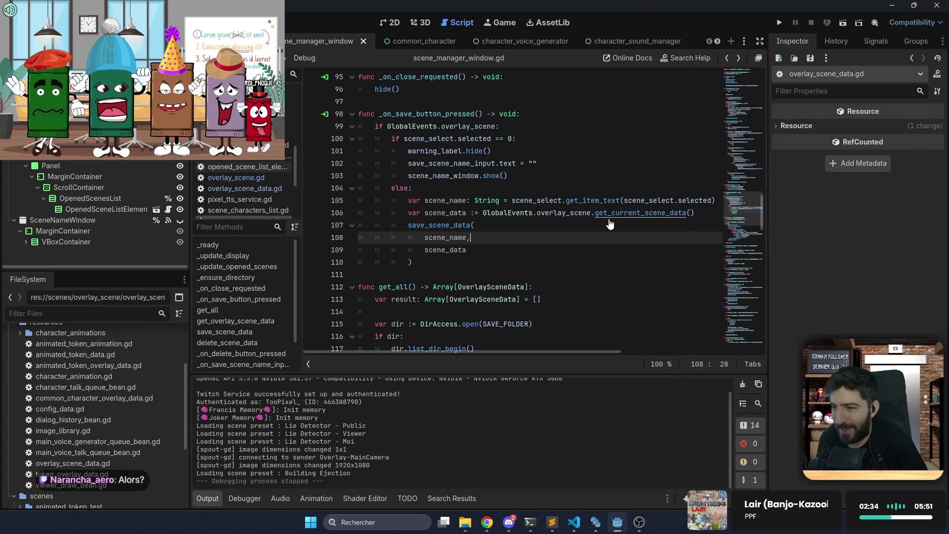
pyautogui.keyDown('ctrl'); pyautogui.click(574, 213); pyautogui.keyUp('ctrl')
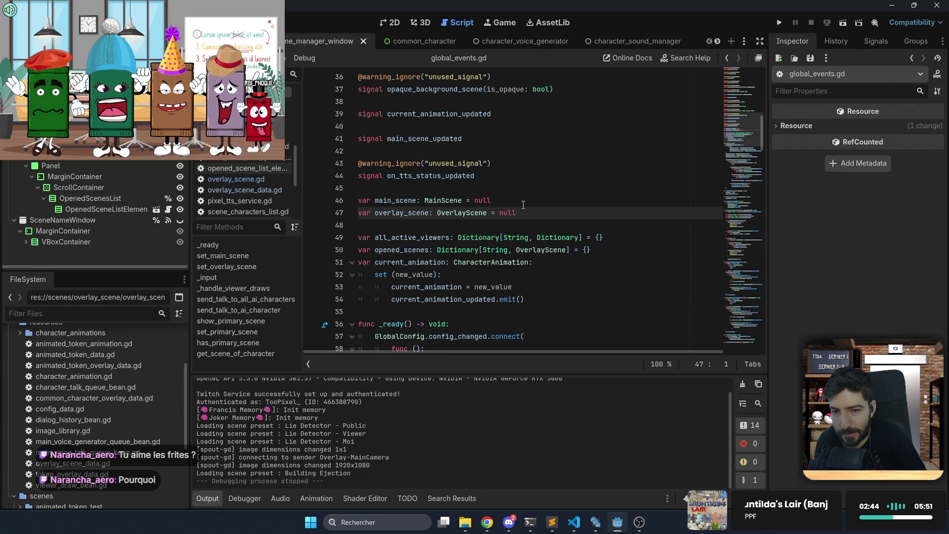
# Scroll through global_events.gd, then return to scene_manager_window.gd's save handler
pyautogui.scroll(-2, 523, 207)
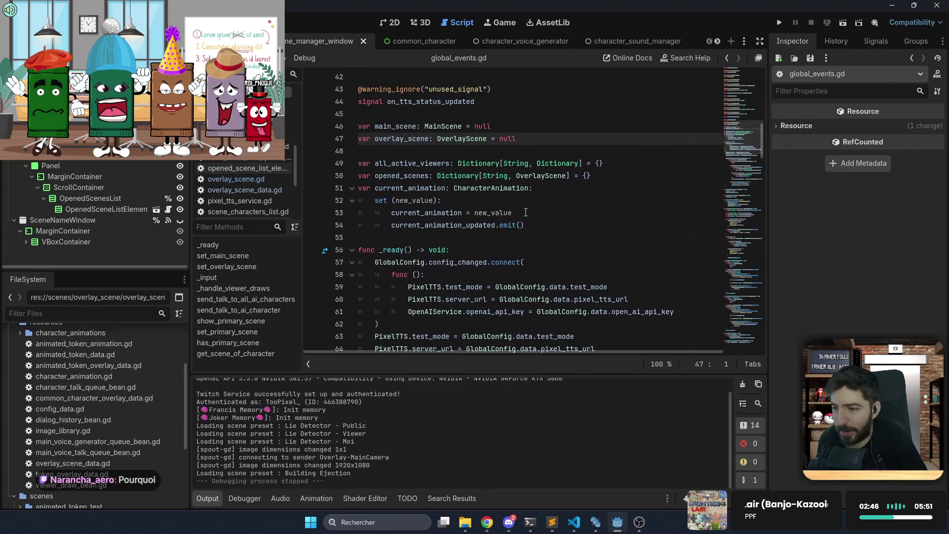
pyautogui.scroll(-2, 530, 220)
pyautogui.moveTo(521, 226)
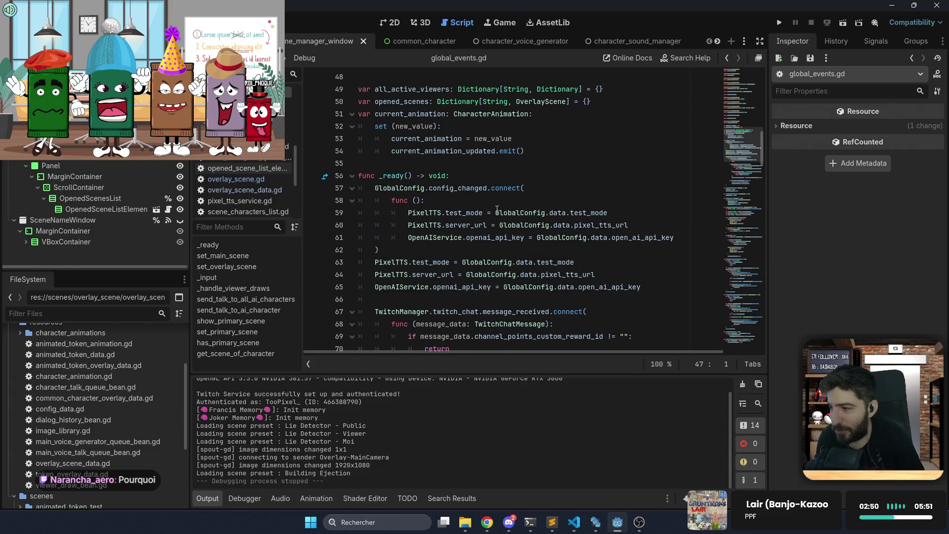
pyautogui.scroll(-4, 497, 210)
pyautogui.scroll(-2, 497, 210)
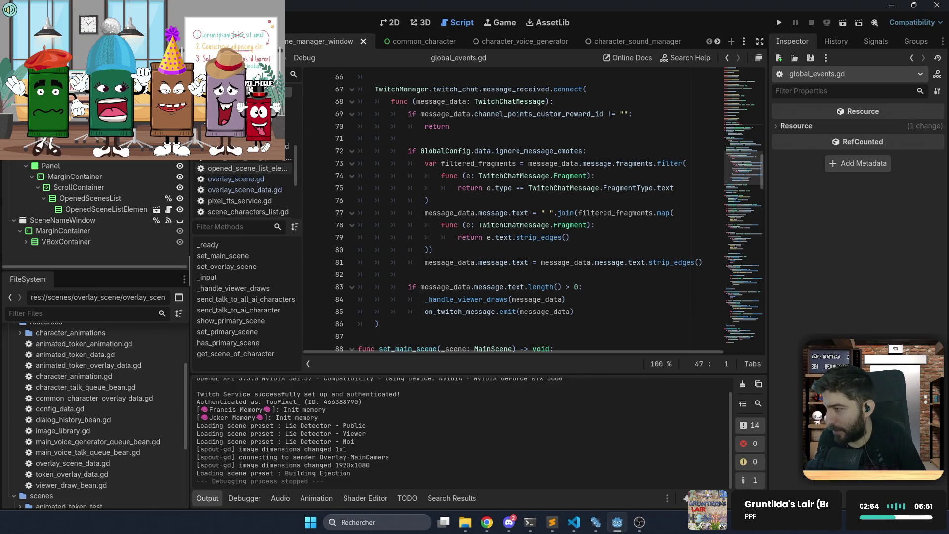
pyautogui.click(168, 144)
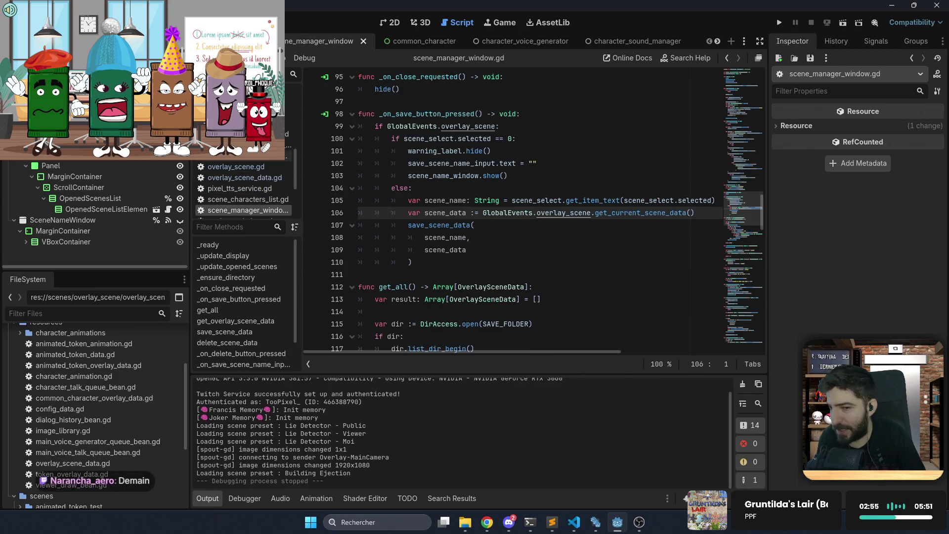
# Review the opened-scenes loop around lines 105-107 of scene_manager_window.gd, then run the project
pyautogui.click(529, 200)
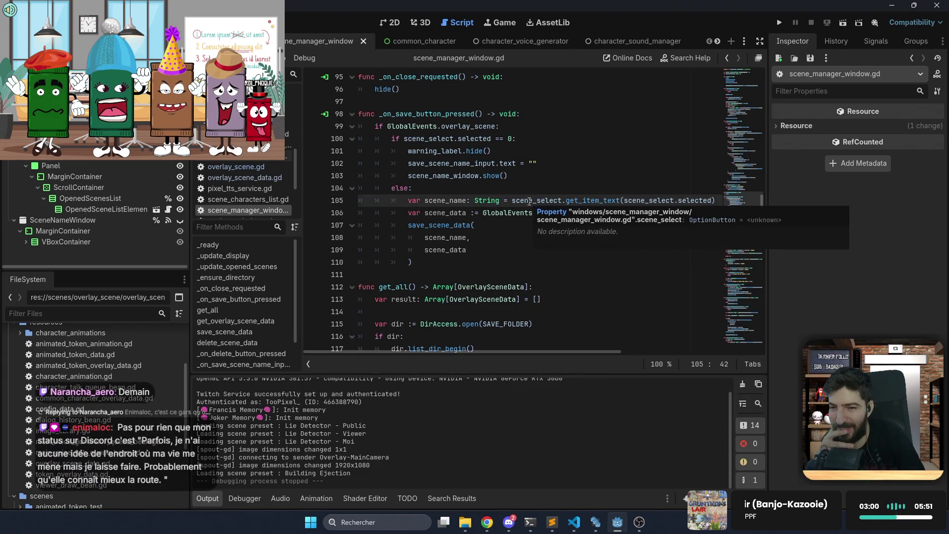
pyautogui.click(517, 229)
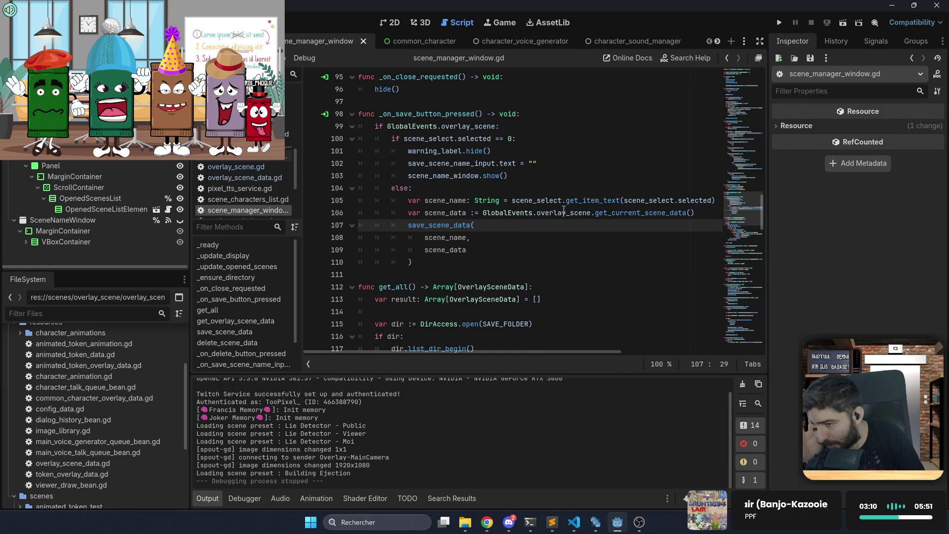
pyautogui.scroll(5, 493, 200)
pyautogui.scroll(-4, 493, 201)
pyautogui.scroll(13, 493, 200)
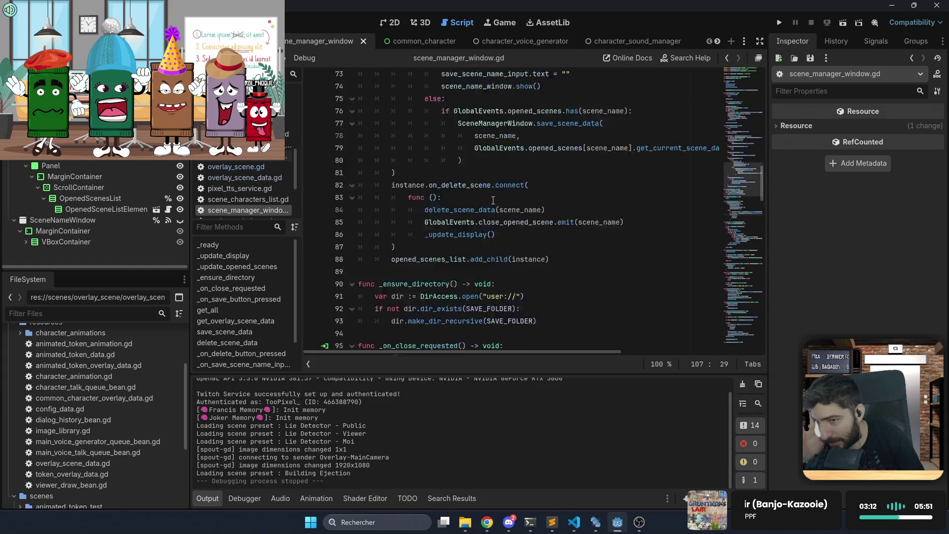
pyautogui.scroll(-1, 492, 200)
pyautogui.scroll(1, 497, 208)
pyautogui.scroll(-2, 501, 216)
pyautogui.scroll(-4, 501, 216)
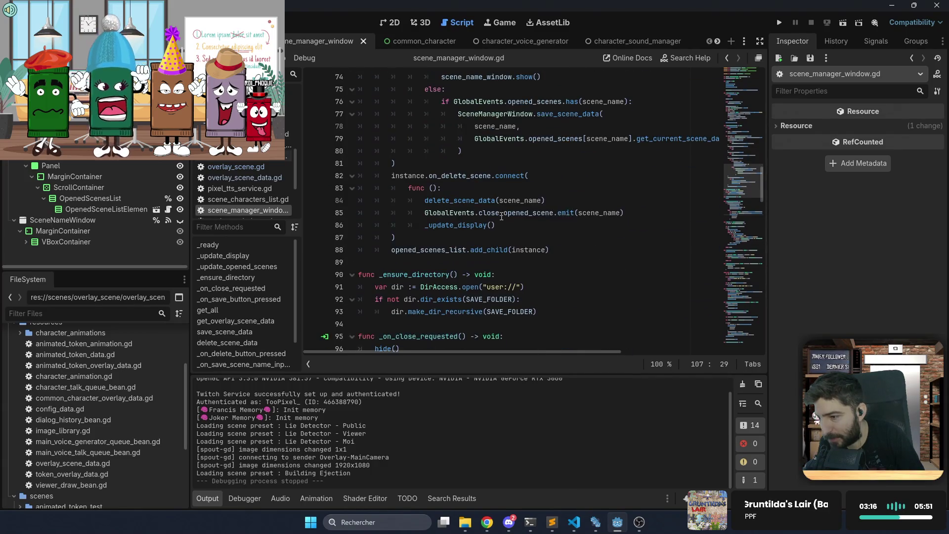
pyautogui.scroll(2, 501, 216)
pyautogui.scroll(4, 499, 215)
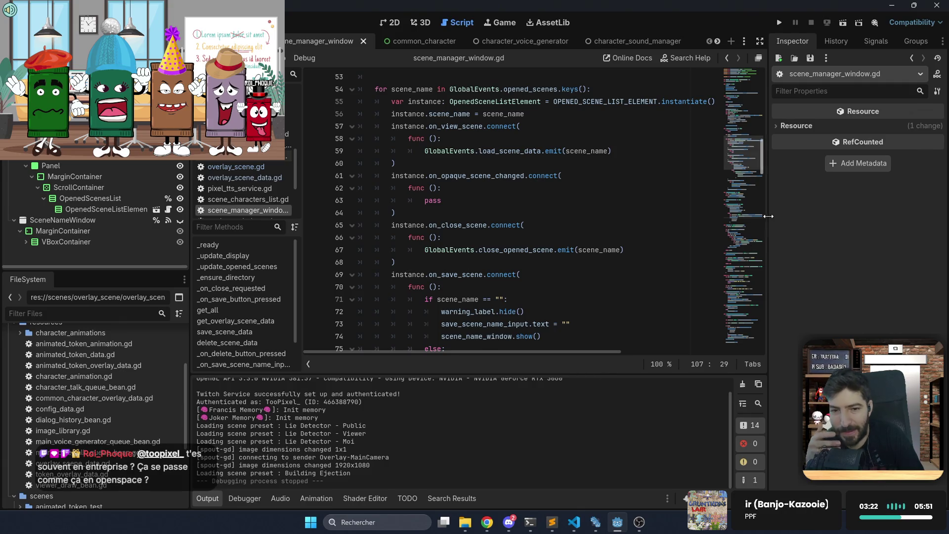
pyautogui.click(781, 19)
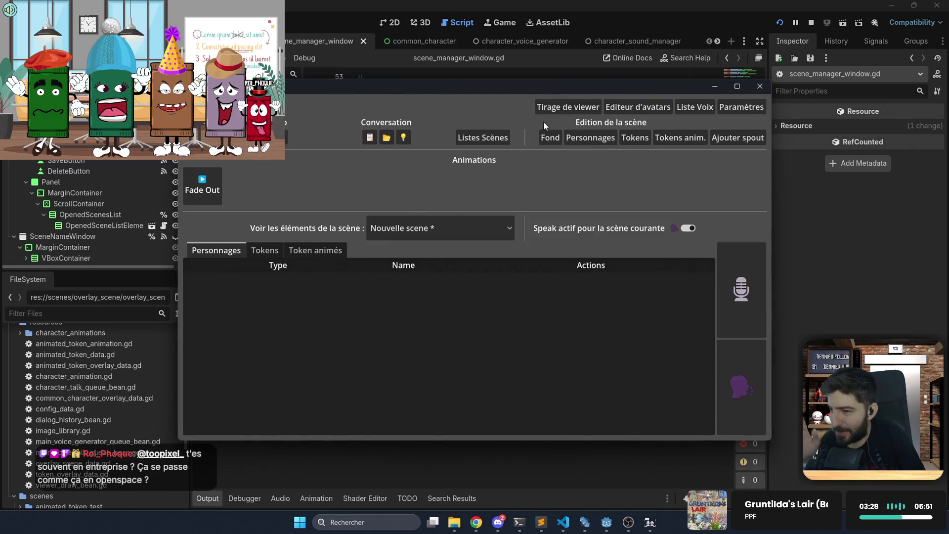
# Load the Lie Detector - Moi preset from Listes Scènes in the running toolbox, then return to the editor
pyautogui.click(498, 133)
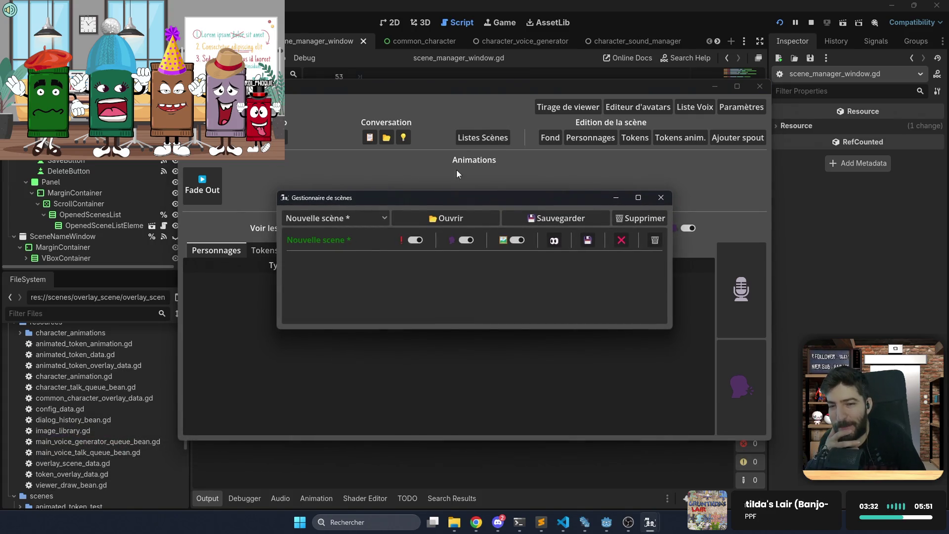
pyautogui.click(361, 220)
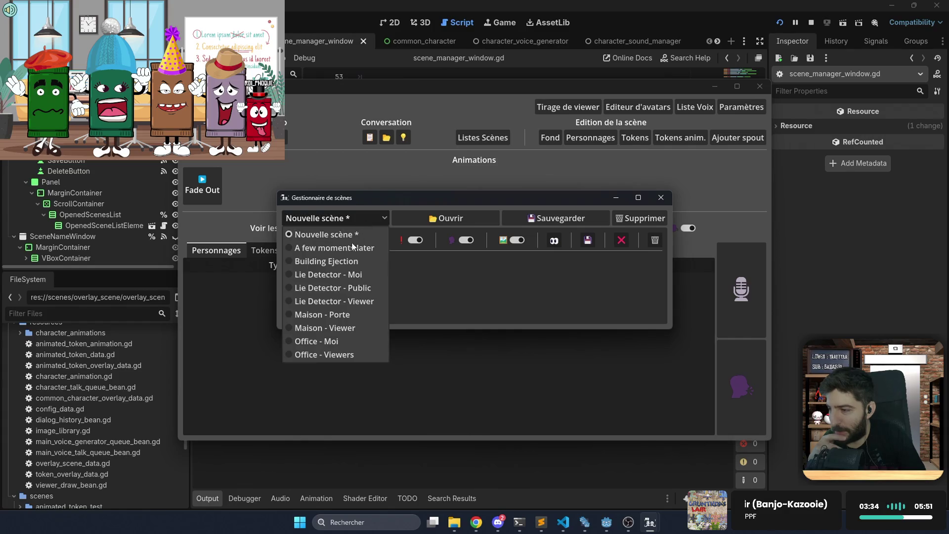
pyautogui.click(352, 275)
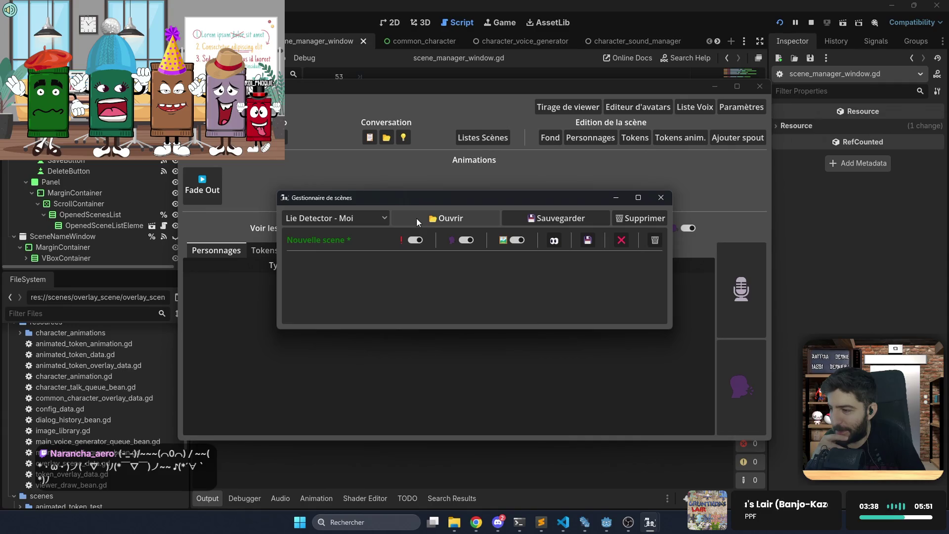
pyautogui.click(416, 217)
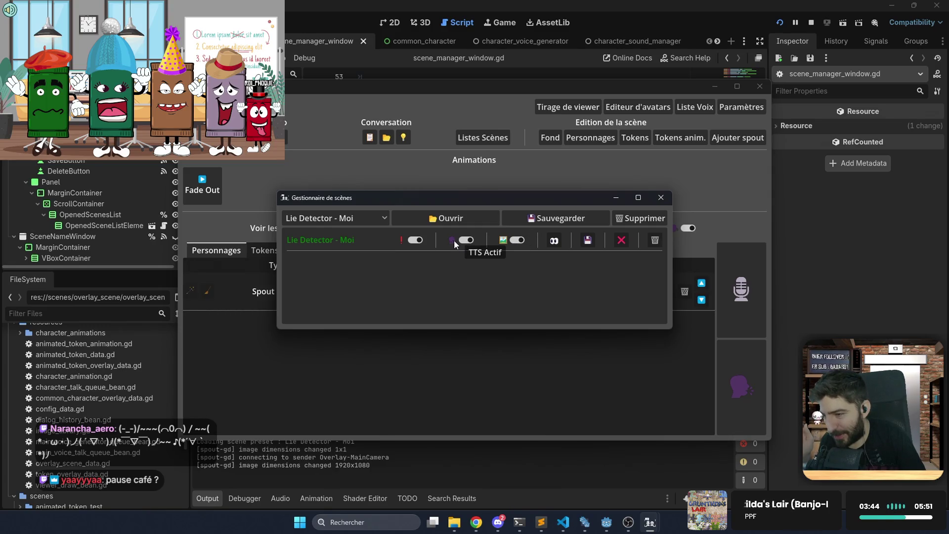
pyautogui.click(661, 198)
pyautogui.click(609, 39)
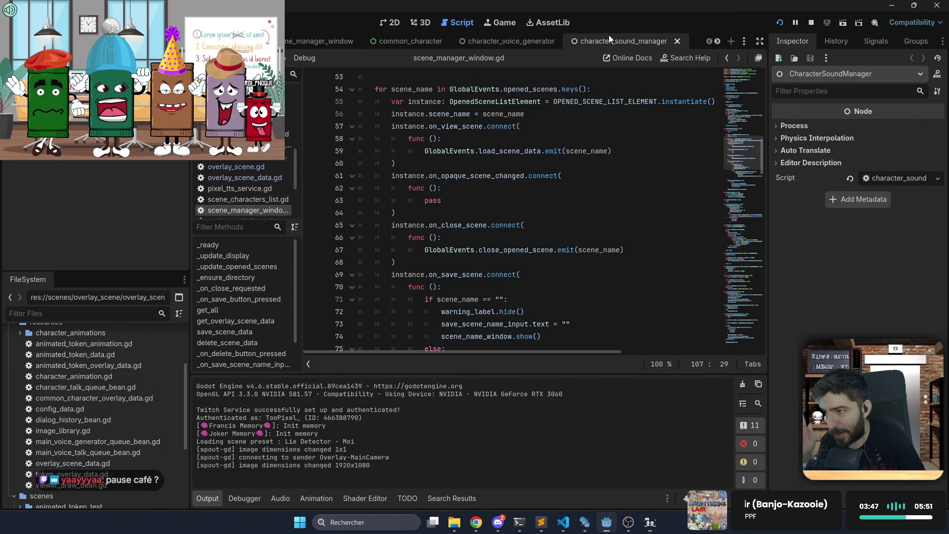
# Open opened_scene_list_element.gd and copy the speak-active toggle handler's scene-check code
pyautogui.click(346, 42)
pyautogui.click(165, 225)
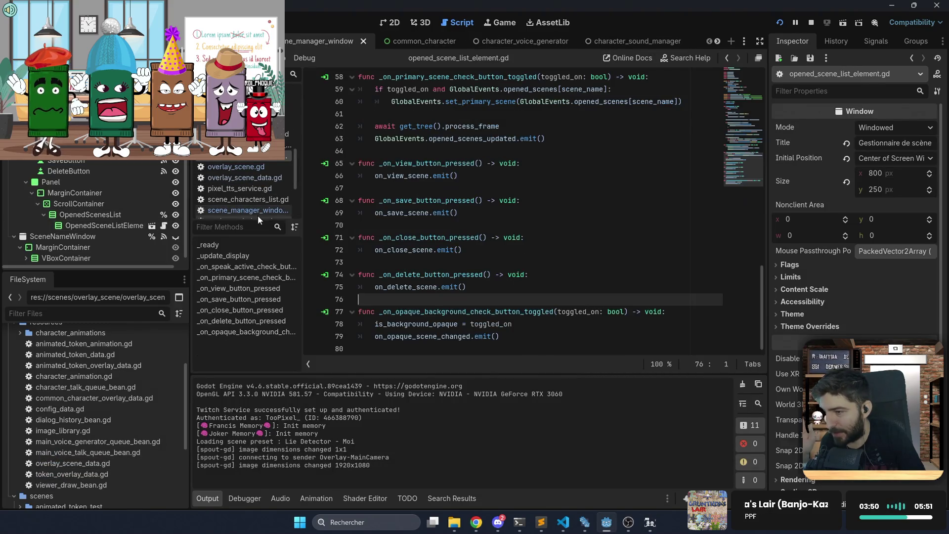
pyautogui.scroll(2, 525, 197)
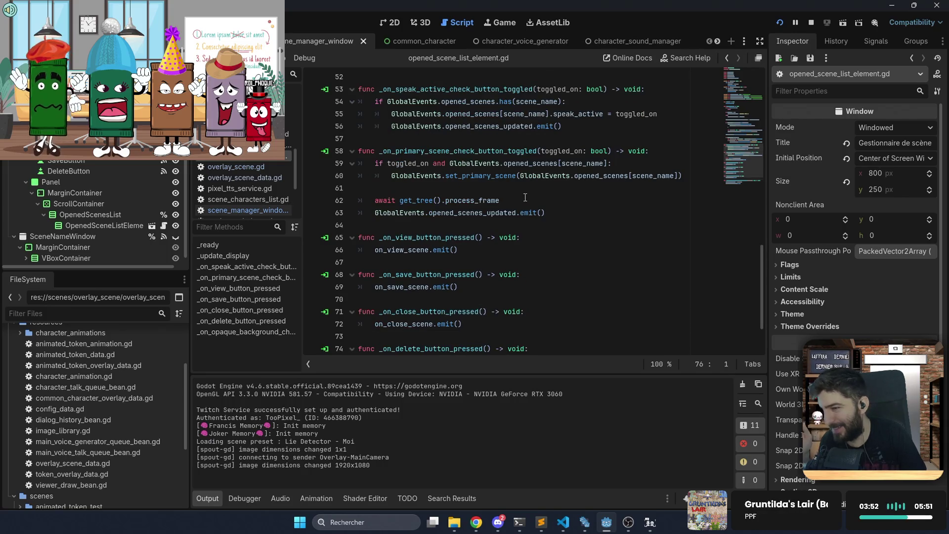
pyautogui.click(570, 127)
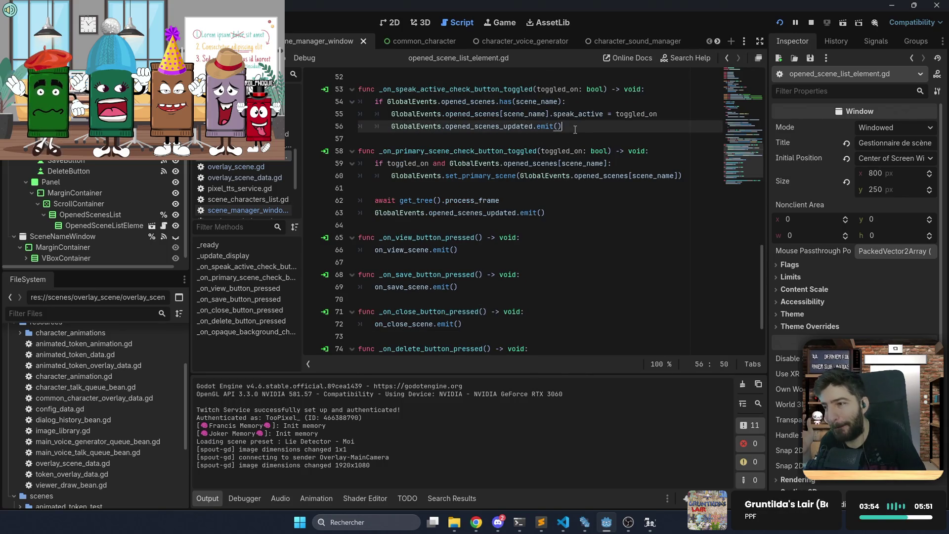
pyautogui.click(607, 113)
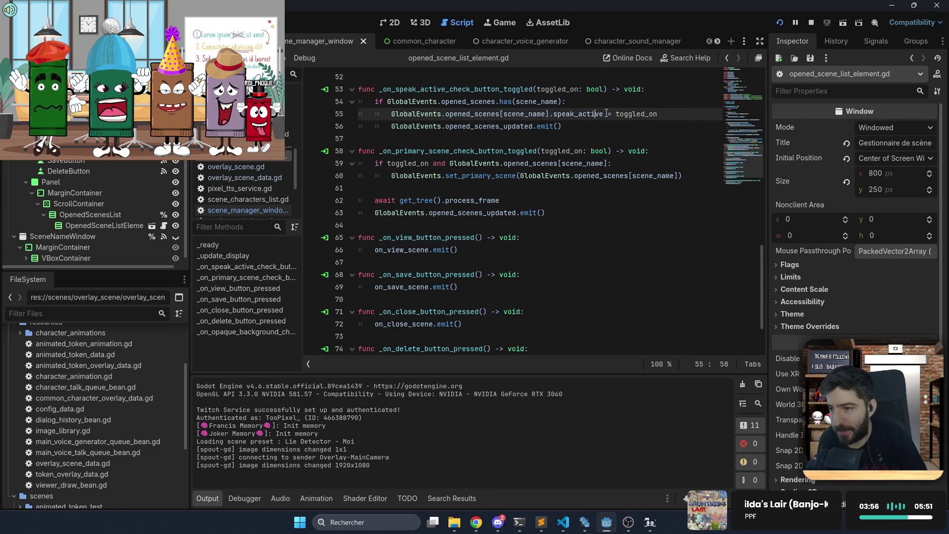
pyautogui.scroll(-2, 588, 131)
pyautogui.scroll(2, 588, 131)
pyautogui.moveTo(588, 127)
pyautogui.mouseDown()
pyautogui.moveTo(642, 114)
pyautogui.moveTo(675, 90)
pyautogui.mouseUp()
pyautogui.hotkey('ctrl', 'c')
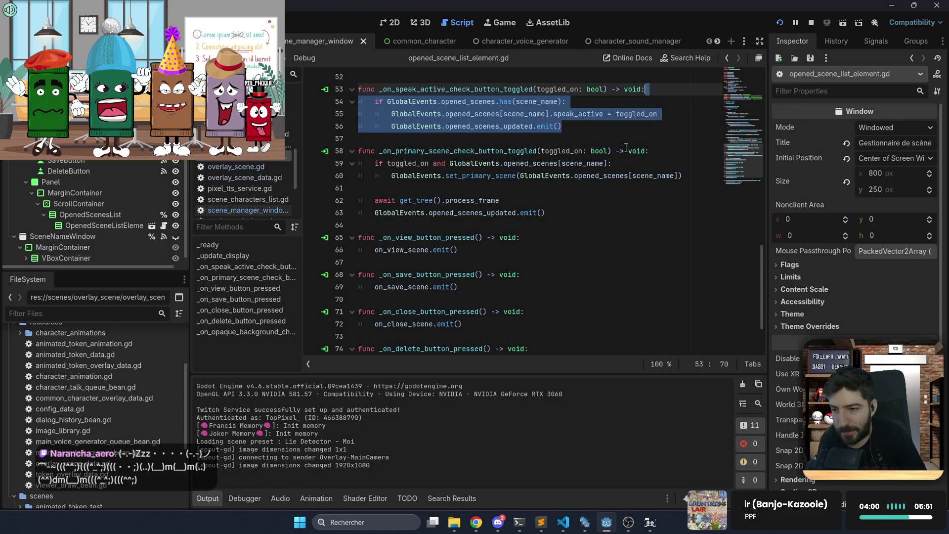
pyautogui.scroll(-2, 626, 149)
# Replace the opaque-background handler's body with that code and start retyping speak_active as 'opaquq'
pyautogui.moveTo(528, 340); pyautogui.dragTo(334, 326)
pyautogui.hotkey('ctrl', 'v')
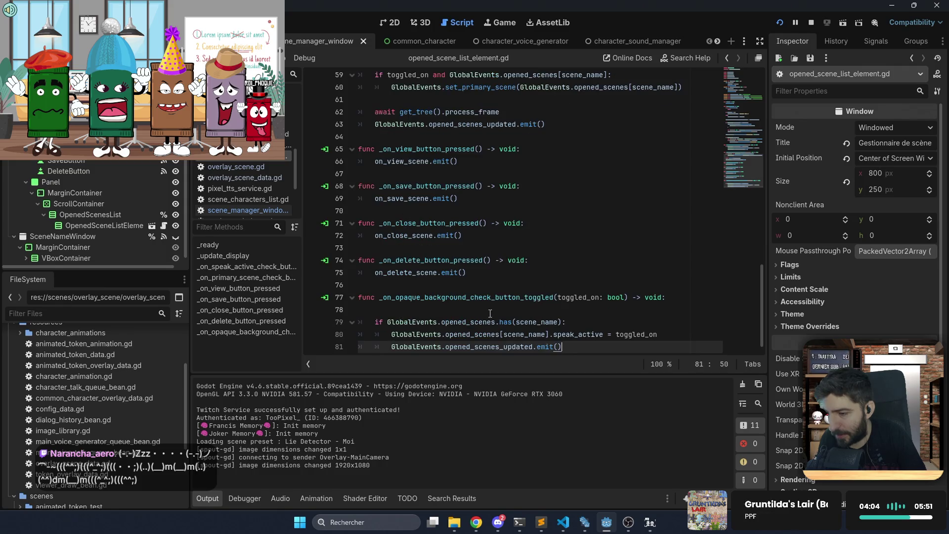
pyautogui.press('BackSpace')
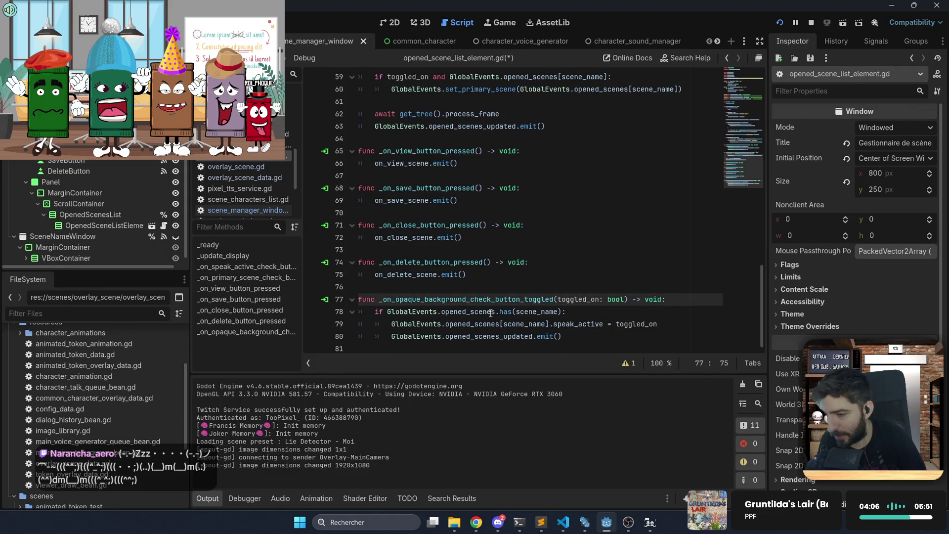
pyautogui.doubleClick(587, 325)
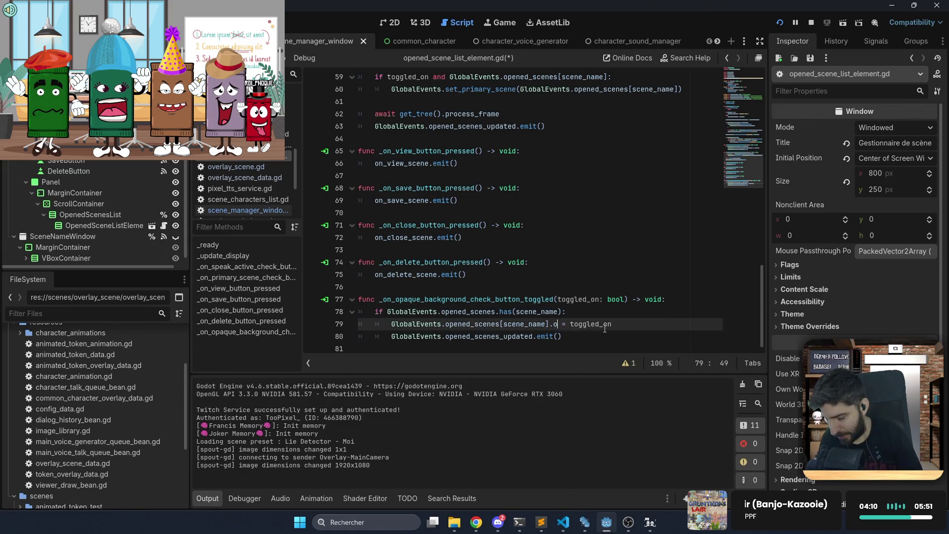
pyautogui.write('opa')
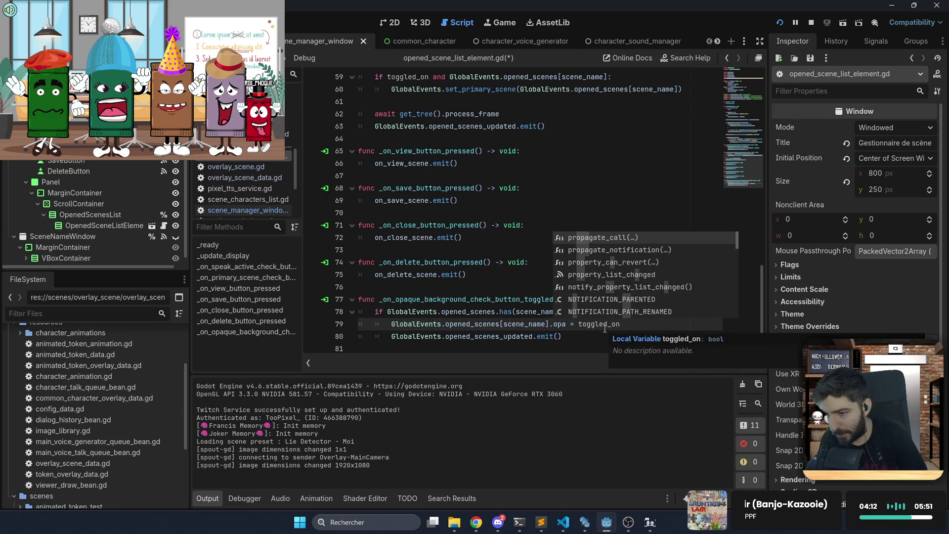
pyautogui.write('quq')
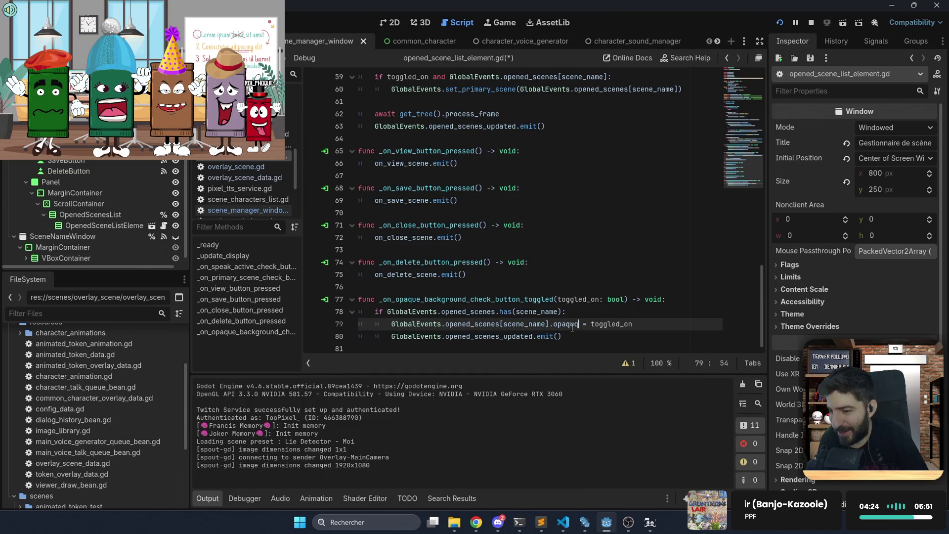
# Copy is_background_opaque from overlay_scene_data.gd and paste it over the misspelled property on line 79
pyautogui.click(241, 167)
pyautogui.scroll(-2, 256, 201)
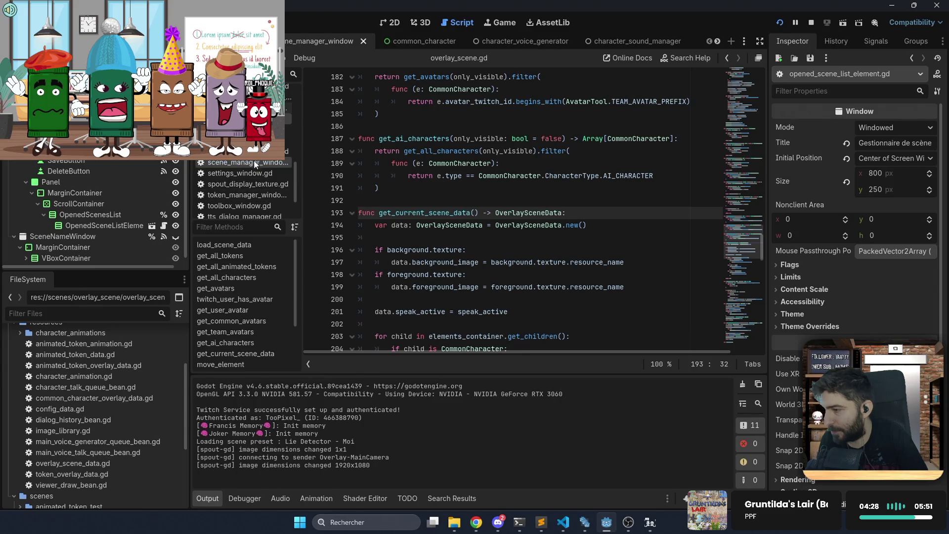
pyautogui.keyDown('ctrl'); pyautogui.click(445, 225); pyautogui.keyUp('ctrl')
pyautogui.doubleClick(463, 175)
pyautogui.hotkey('ctrl', 'c')
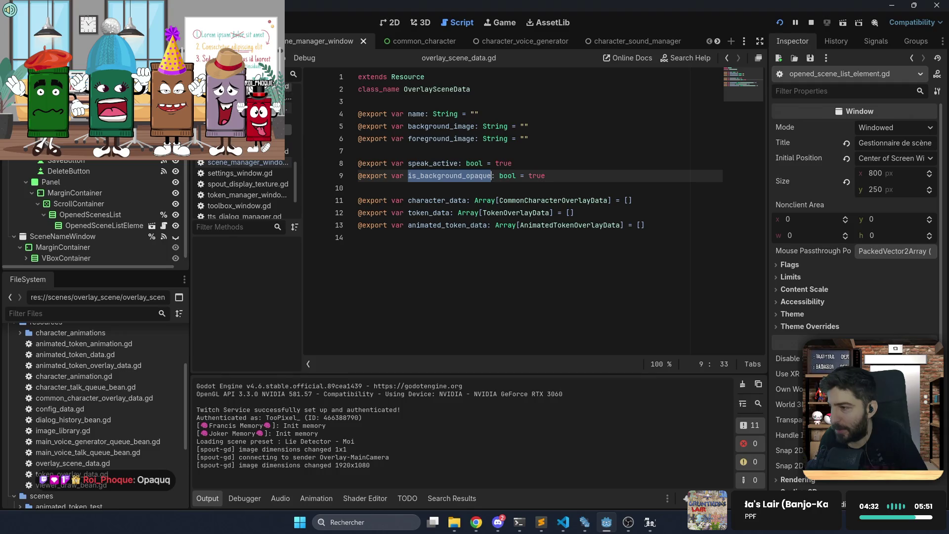
pyautogui.click(725, 60)
pyautogui.click(725, 59)
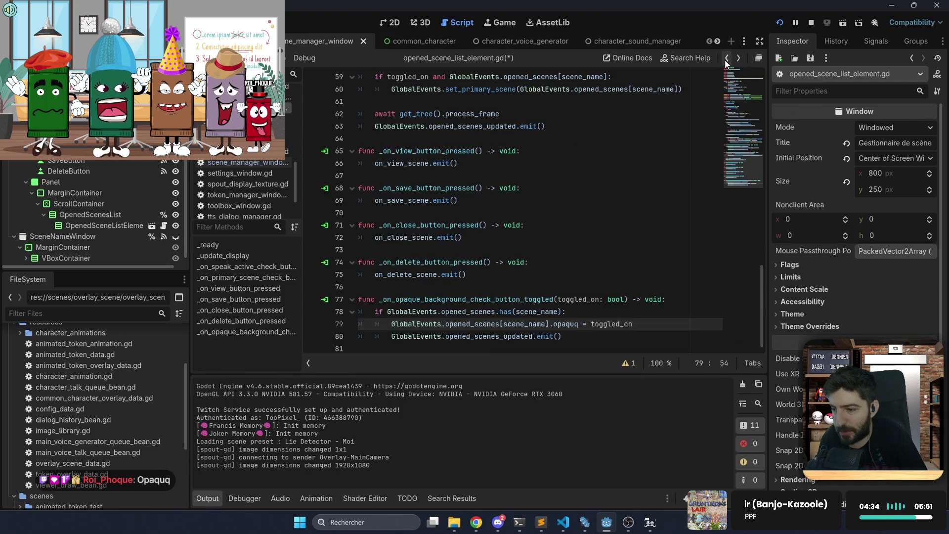
pyautogui.doubleClick(570, 323)
pyautogui.hotkey('ctrl', 'v')
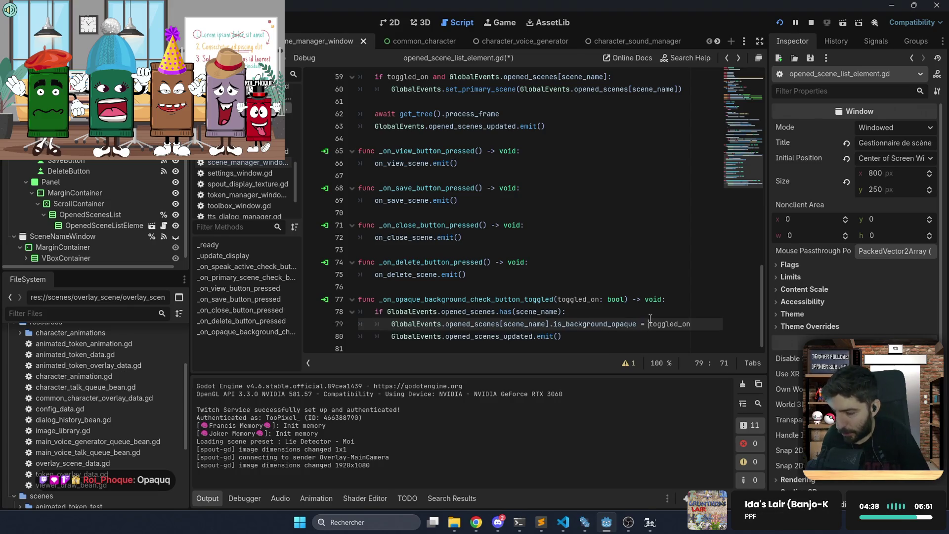
# Replace the emitted signal on line 80 with opaque_background_scene_updated via autocomplete
pyautogui.doubleClick(490, 336)
pyautogui.moveTo(490, 337)
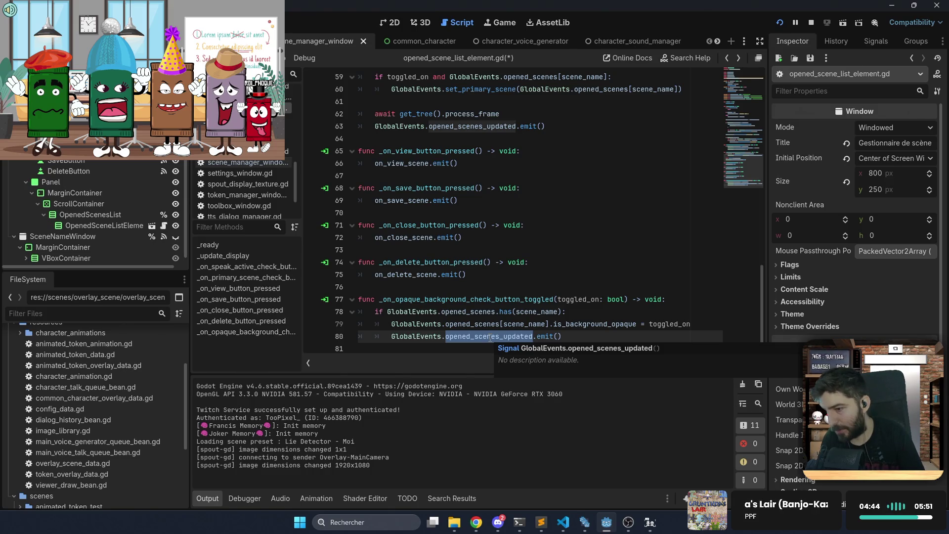
pyautogui.write('o')
pyautogui.press('Down')
pyautogui.press('Down')
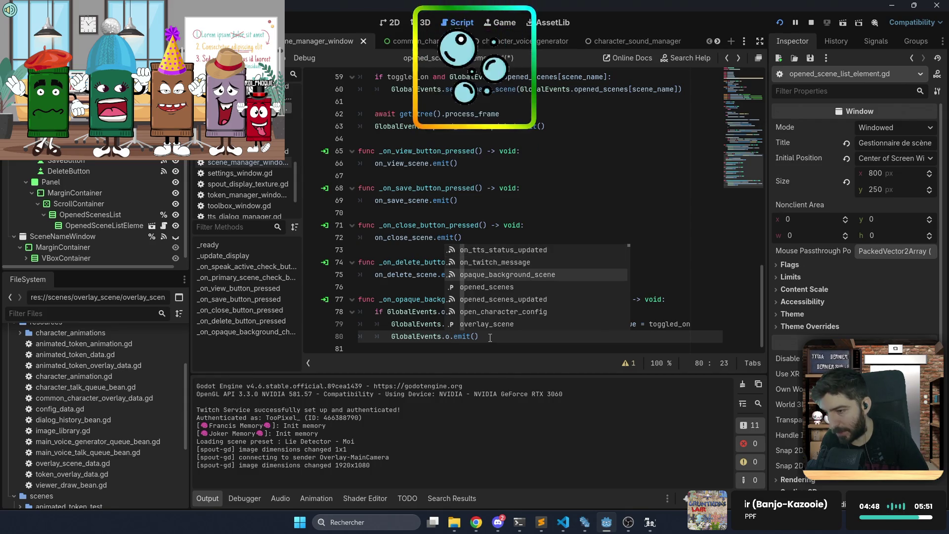
pyautogui.press('Return')
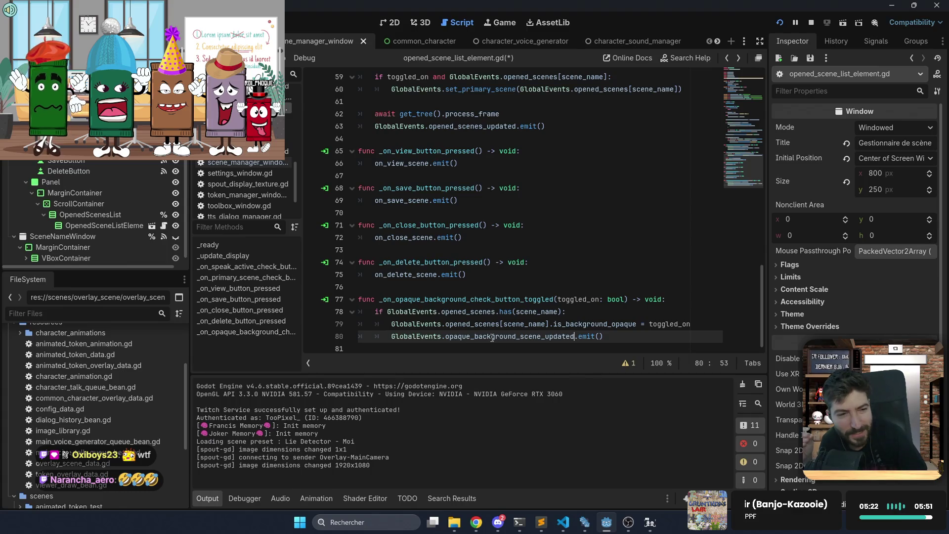
# Jump from opaque_background_scene_updated to its signal declaration in global_events.gd
pyautogui.click(390, 285)
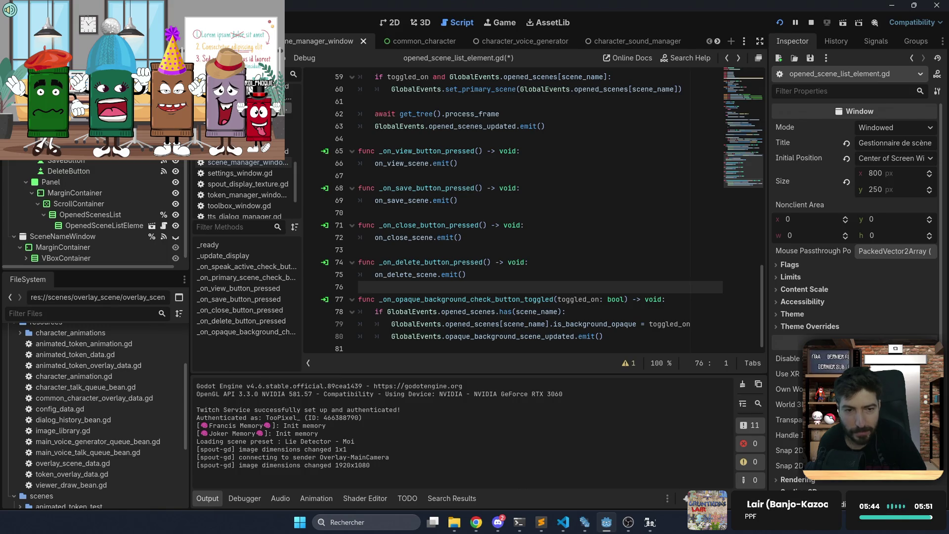
pyautogui.click(536, 225)
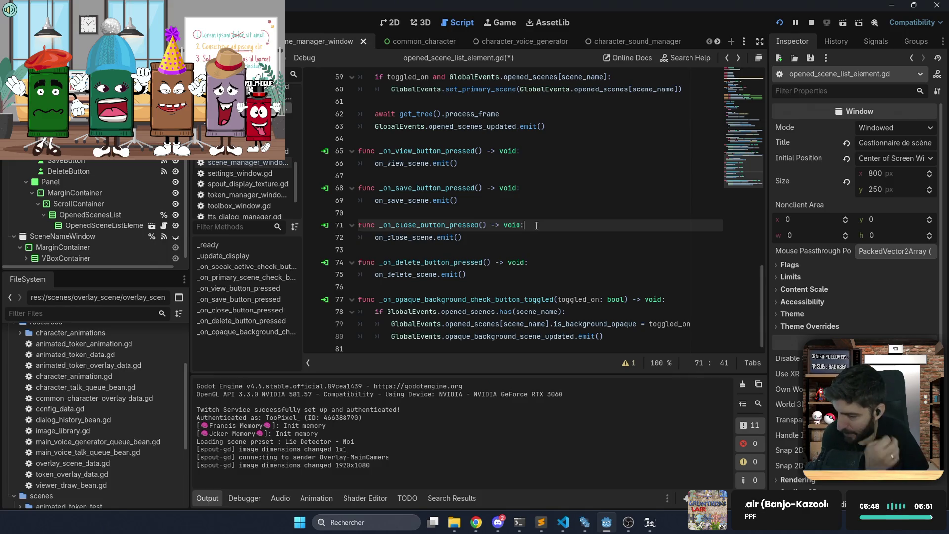
pyautogui.doubleClick(516, 336)
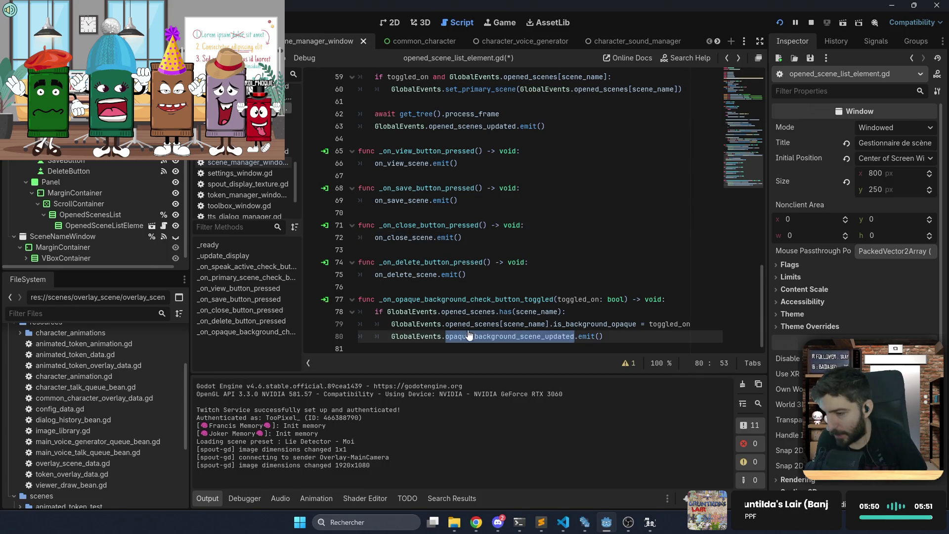
pyautogui.keyDown('ctrl'); pyautogui.click(433, 336); pyautogui.keyUp('ctrl')
pyautogui.scroll(-2, 460, 265)
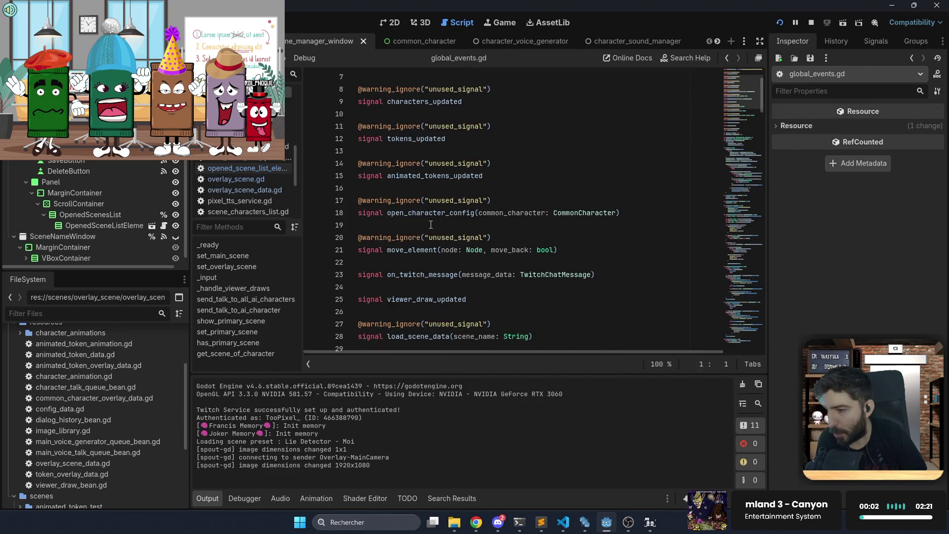
# Rename the signal to opaque_background_scene_updated(), drop its is_opaque parameter, and save global_events.gd
pyautogui.scroll(2, 435, 222)
pyautogui.scroll(-6, 438, 202)
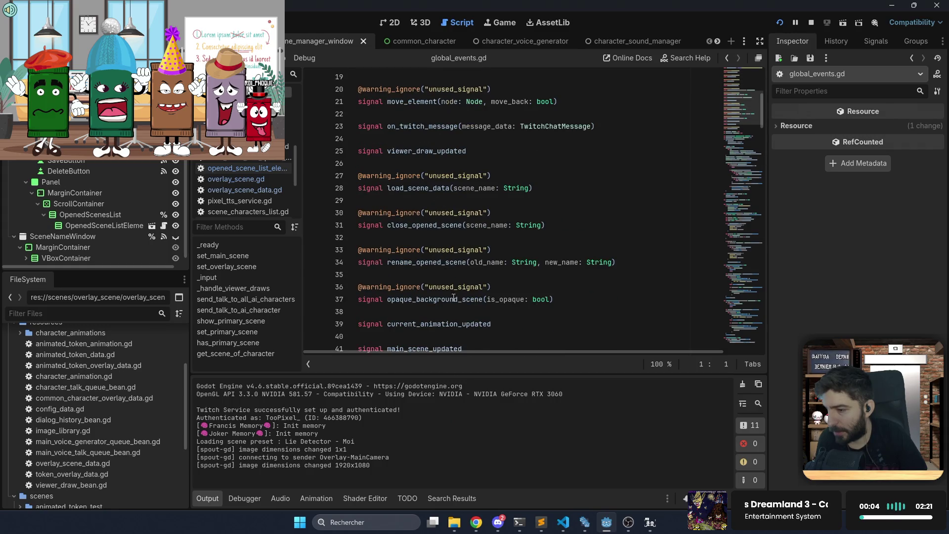
pyautogui.click(482, 299)
pyautogui.write('_updated')
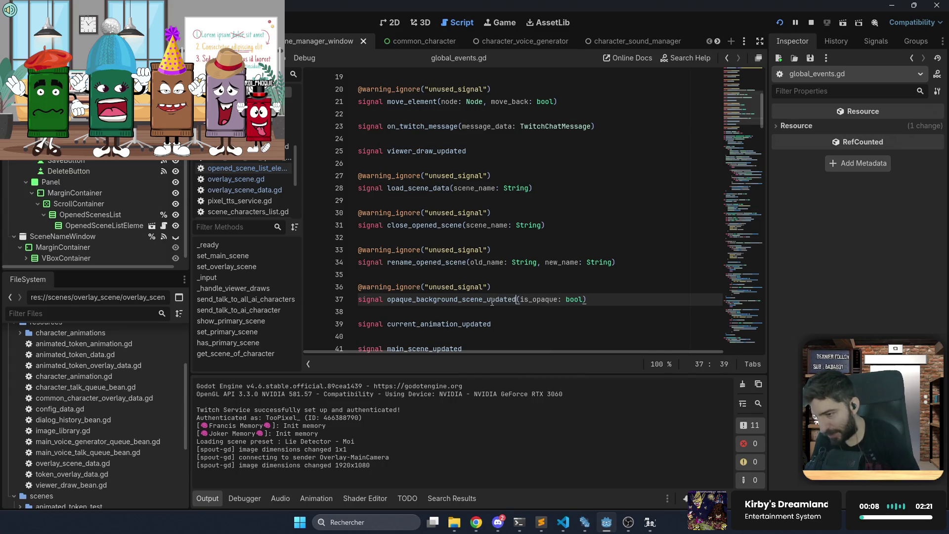
pyautogui.doubleClick(540, 299)
pyautogui.press('Delete')
pyautogui.press('Delete')
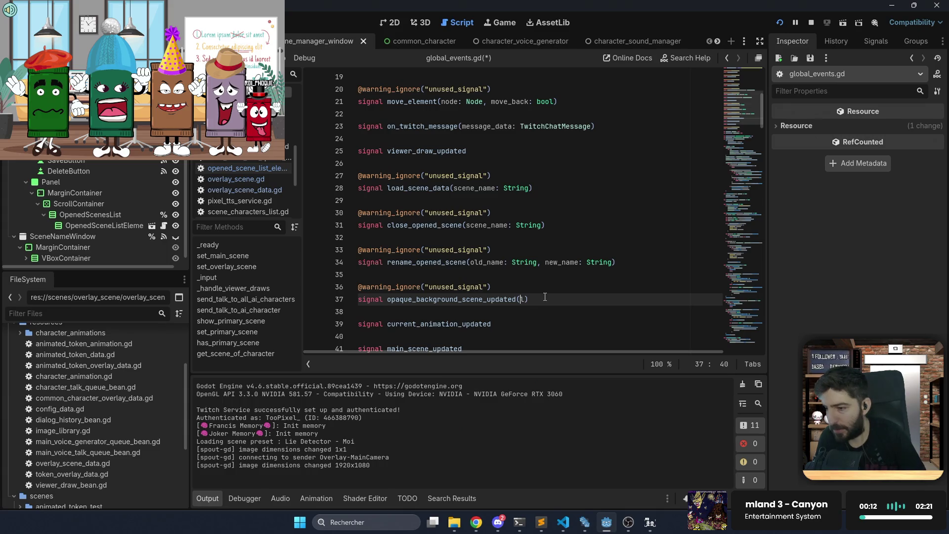
pyautogui.press('Delete')
pyautogui.hotkey('ctrl', 's')
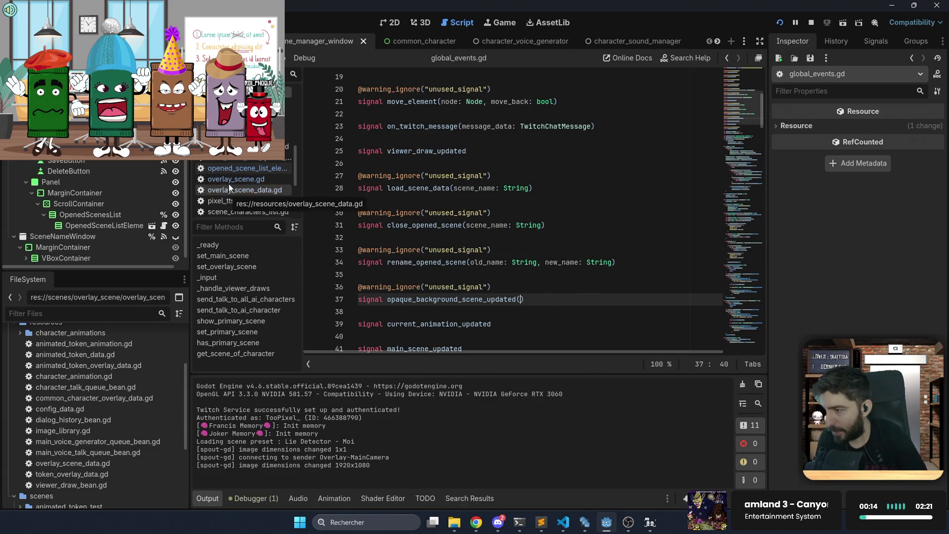
pyautogui.scroll(-1, 251, 185)
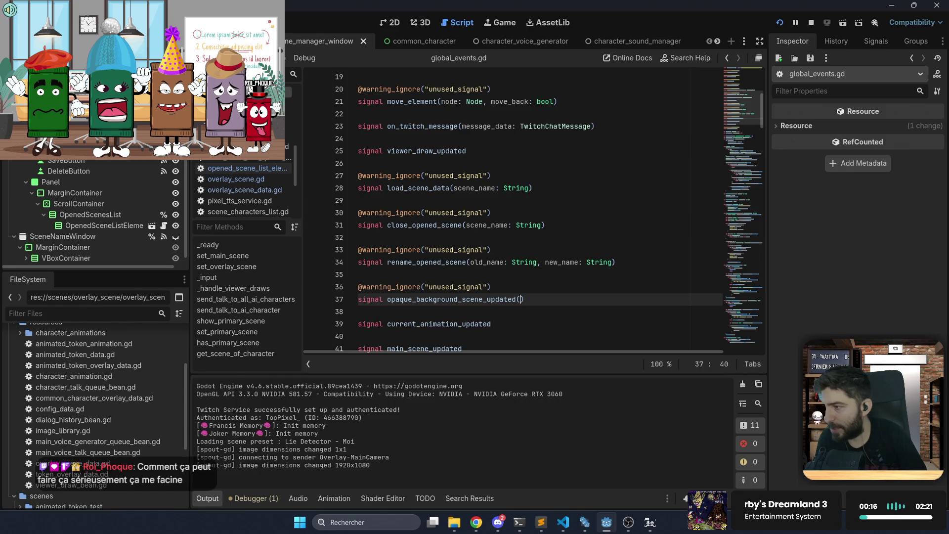
pyautogui.click(247, 210)
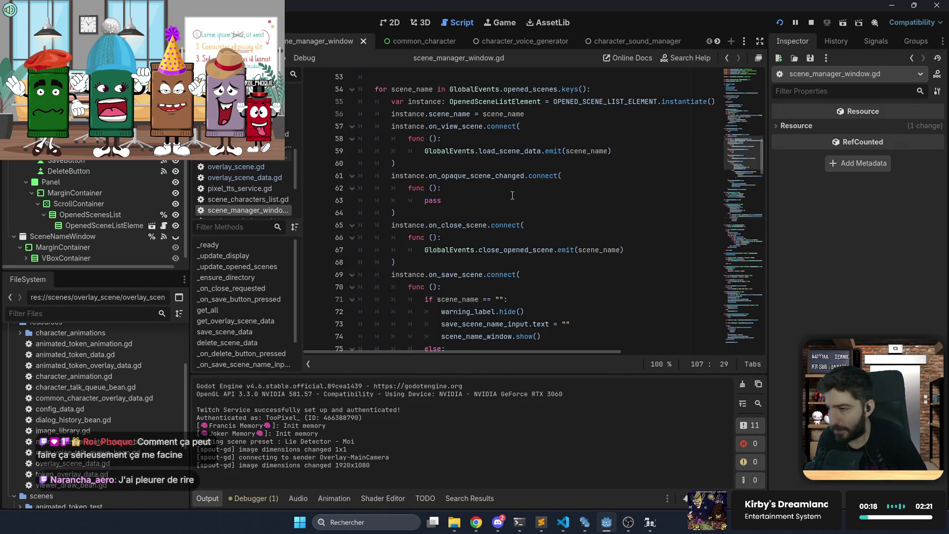
# Delete the on_opaque_scene_changed connection block from scene_manager_window.gd and save
pyautogui.scroll(-1, 509, 196)
pyautogui.moveTo(448, 177); pyautogui.dragTo(445, 133)
pyautogui.press('BackSpace')
pyautogui.hotkey('ctrl', 's')
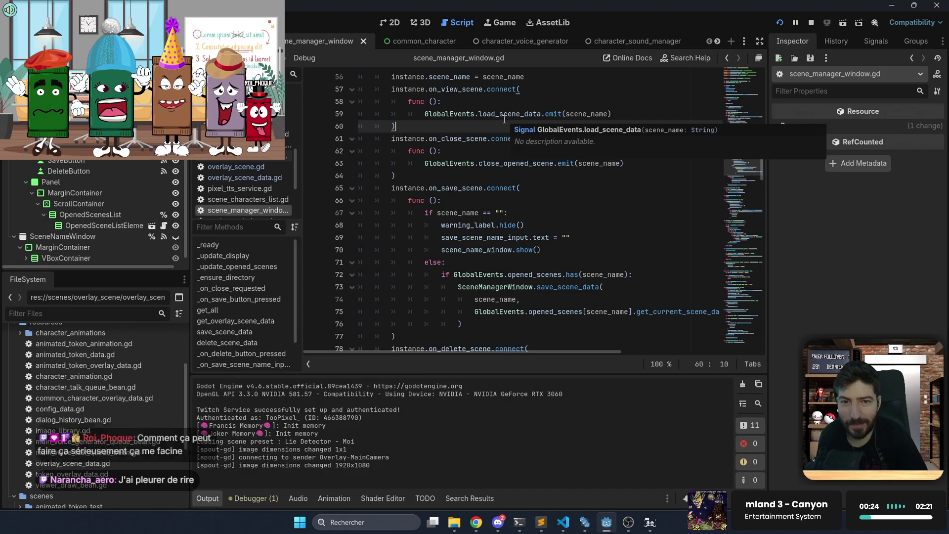
# Review the connect callbacks, open overlay_scene.gd, then switch back to the previous scene, main_scene.gd
pyautogui.scroll(2, 458, 147)
pyautogui.scroll(-2, 465, 158)
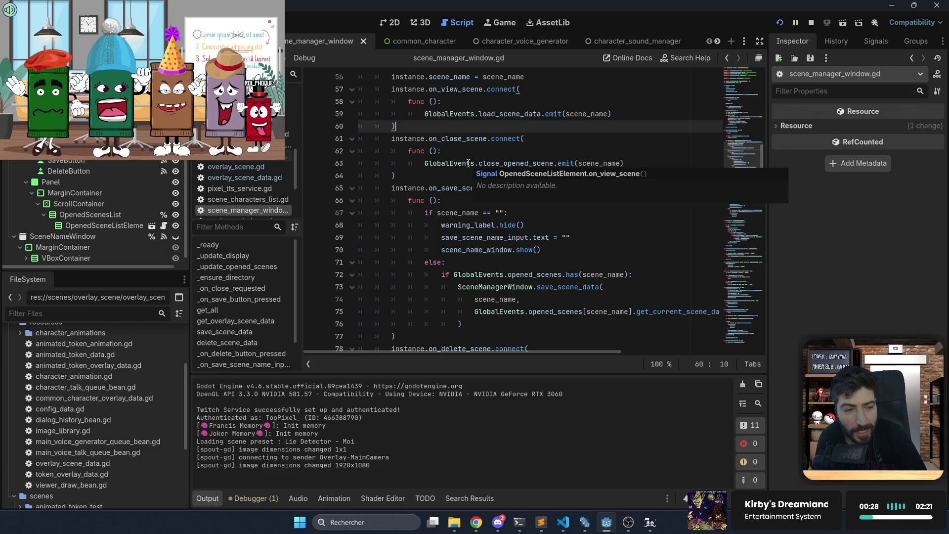
pyautogui.click(451, 178)
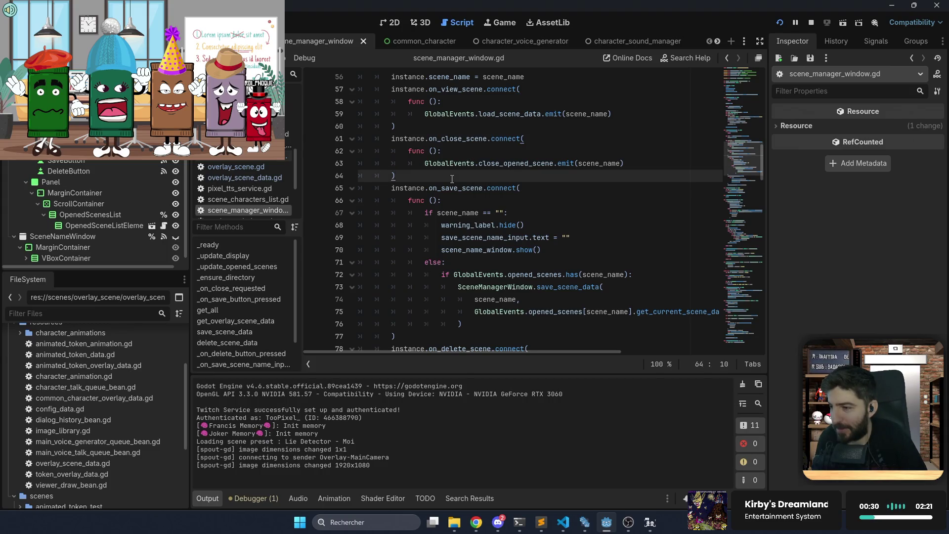
pyautogui.scroll(-3, 451, 178)
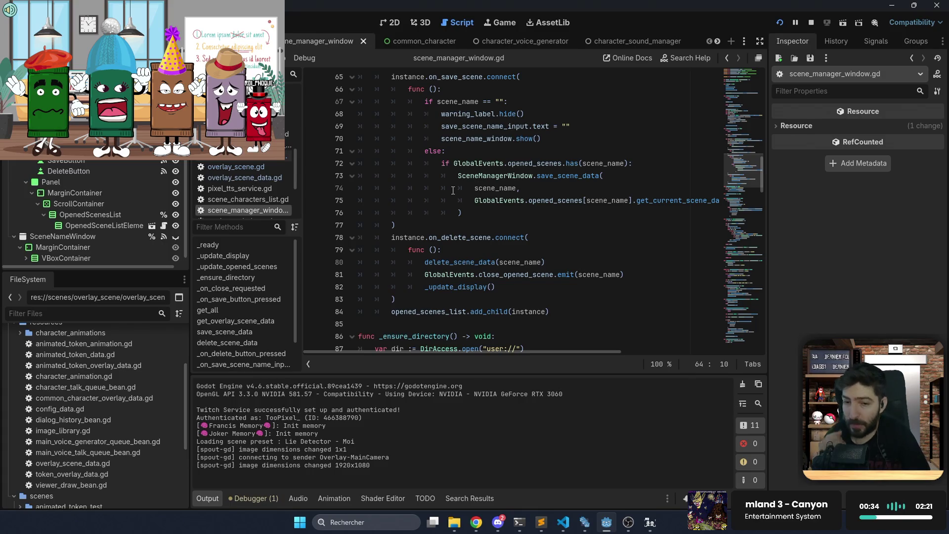
pyautogui.scroll(3, 457, 195)
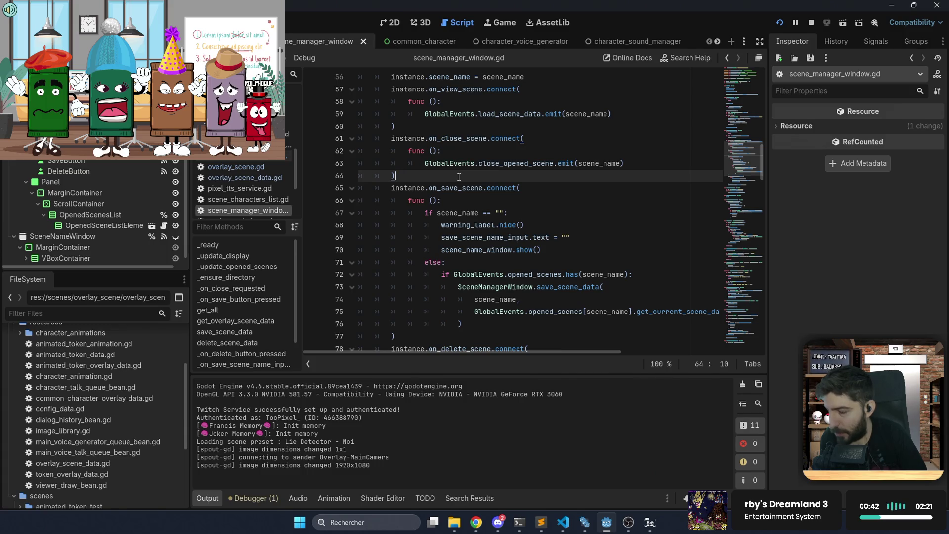
pyautogui.click(240, 170)
pyautogui.scroll(3, 441, 183)
pyautogui.scroll(15, 440, 182)
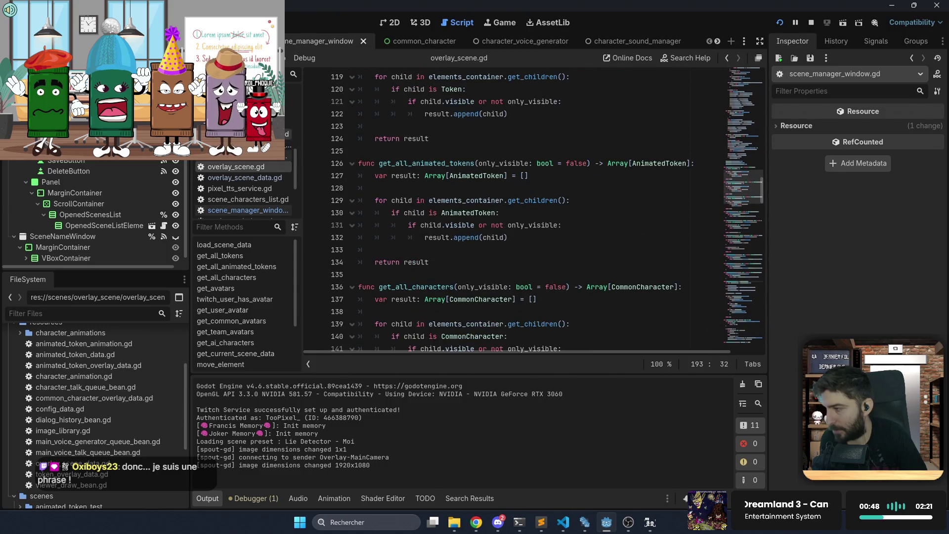
pyautogui.hotkey('ctrl', 'shift', 'Tab')
# Open main_scene.gd, add then remove a trial line after line 157, and scroll up to _ready
pyautogui.click(240, 156)
pyautogui.scroll(10, 420, 161)
pyautogui.scroll(2, 420, 162)
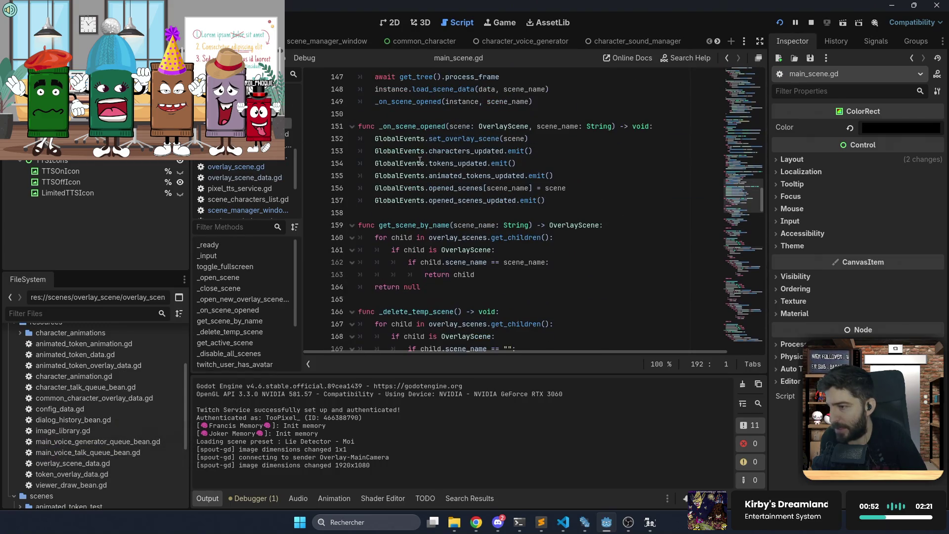
pyautogui.click(571, 199)
pyautogui.press('Return')
pyautogui.write('Glo')
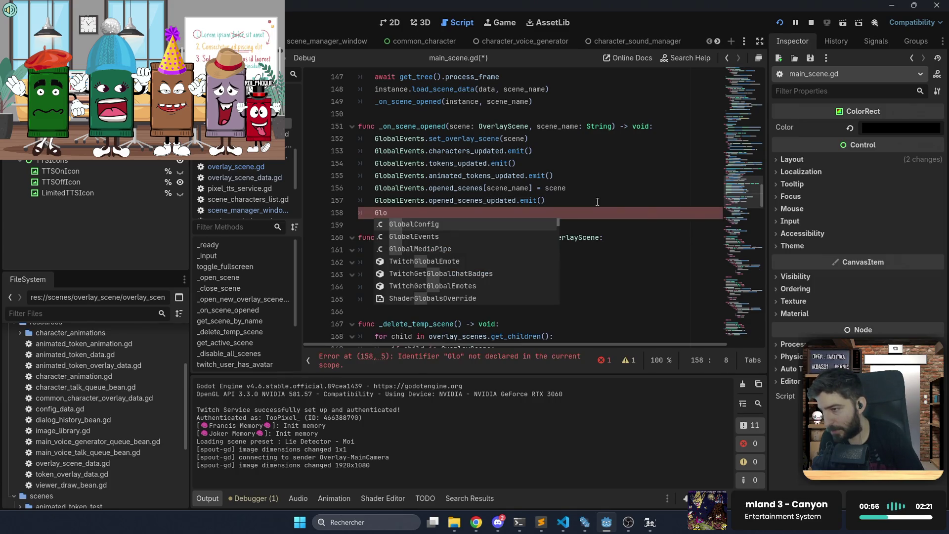
pyautogui.press('BackSpace')
pyautogui.press('BackSpace')
pyautogui.press('BackSpace')
pyautogui.scroll(3, 597, 202)
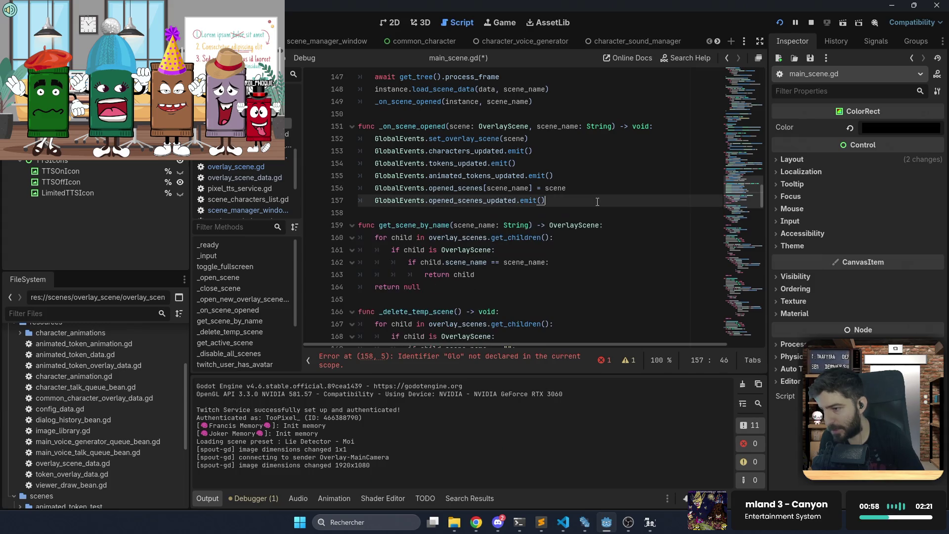
pyautogui.scroll(20, 597, 202)
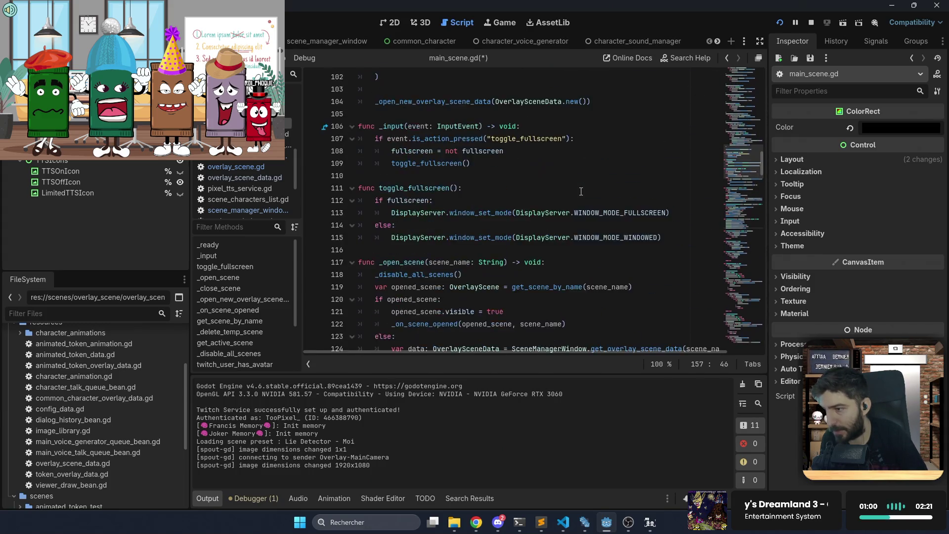
pyautogui.scroll(12, 581, 192)
pyautogui.scroll(7, 581, 191)
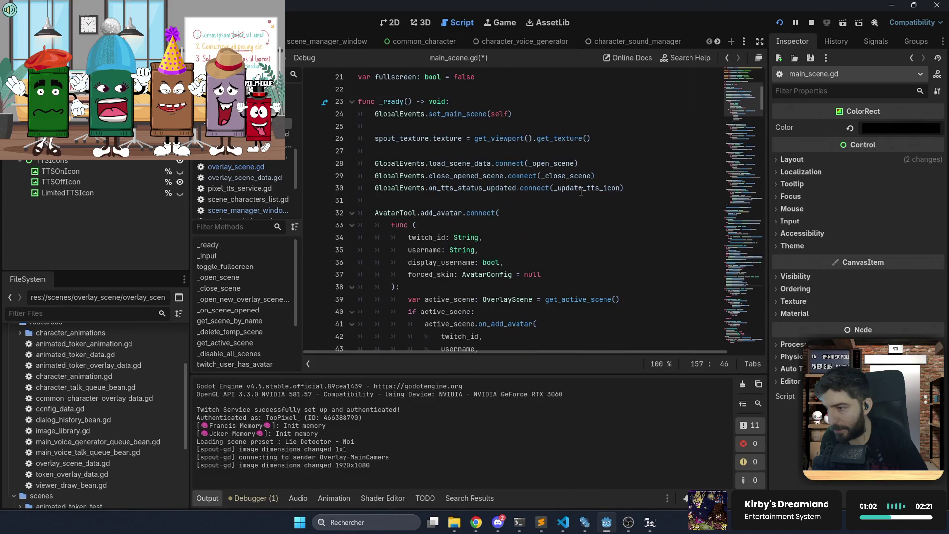
# Add line 31 in _ready: GlobalEvents.opaque_background_scene_updated.connect(_on_opaque_updated)
pyautogui.click(646, 184)
pyautogui.press('Return')
pyautogui.write('Glo')
pyautogui.press('Down')
pyautogui.press('Return')
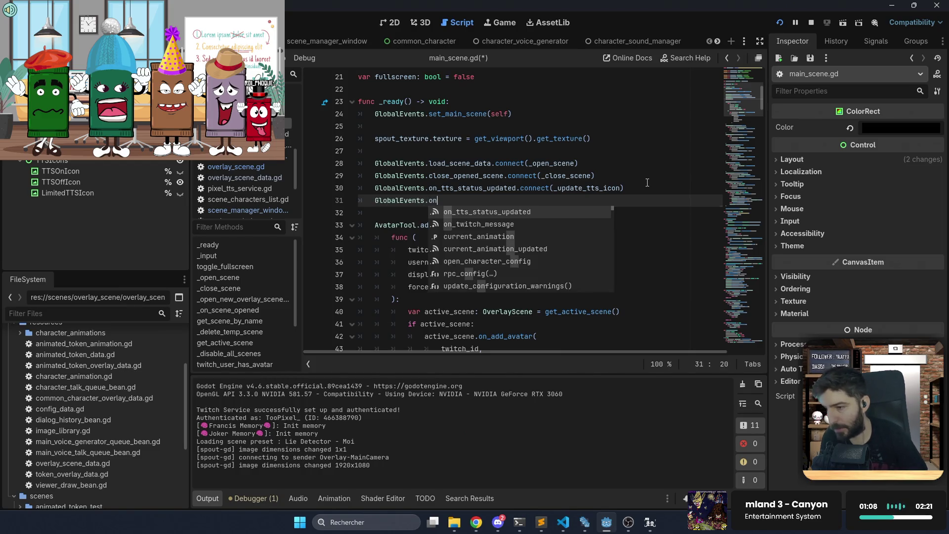
pyautogui.write('_')
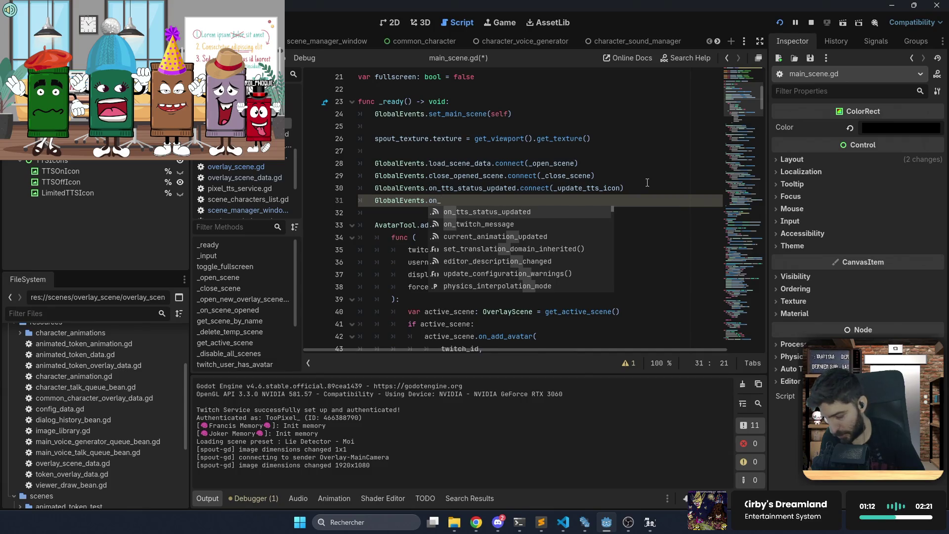
pyautogui.write('opa')
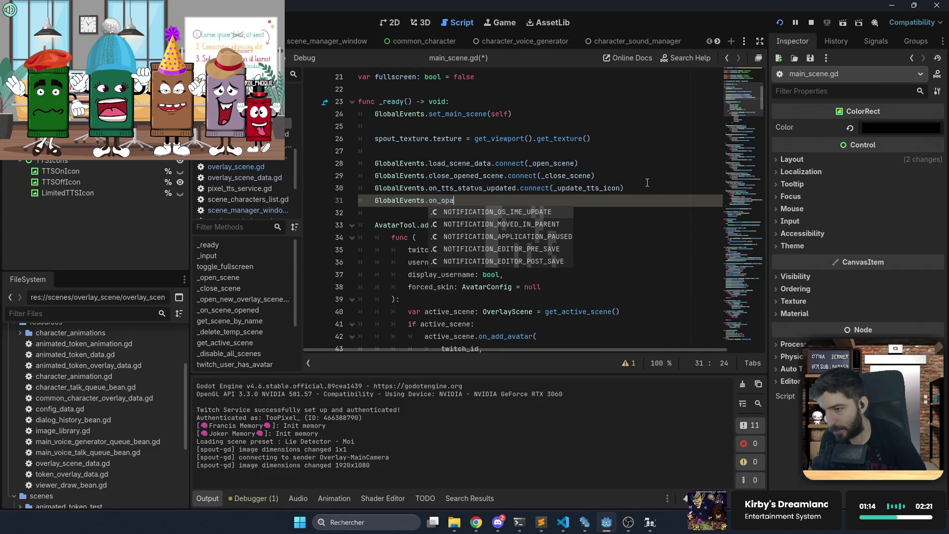
pyautogui.press('BackSpace')
pyautogui.press('BackSpace')
pyautogui.press('BackSpace')
pyautogui.press('BackSpace')
pyautogui.press('BackSpace')
pyautogui.write('pag')
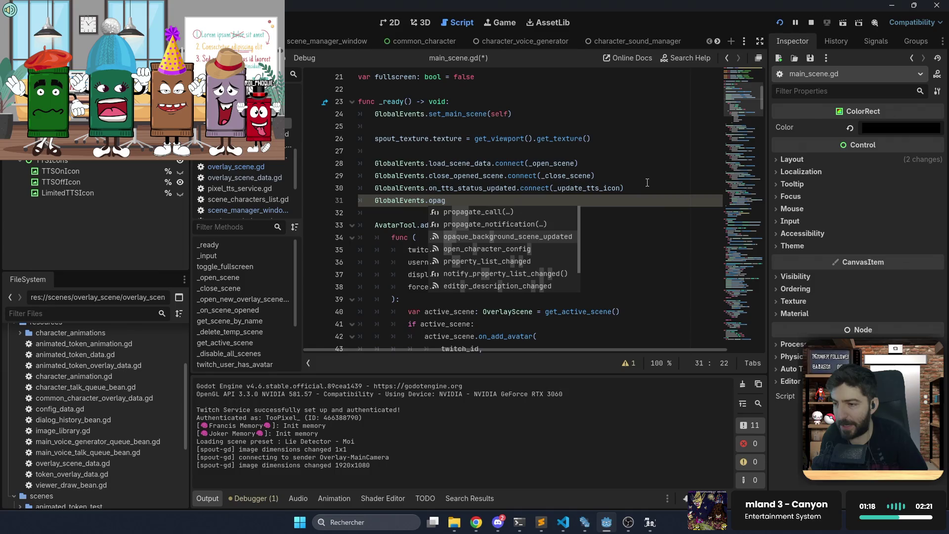
pyautogui.press('Return')
pyautogui.write('.con')
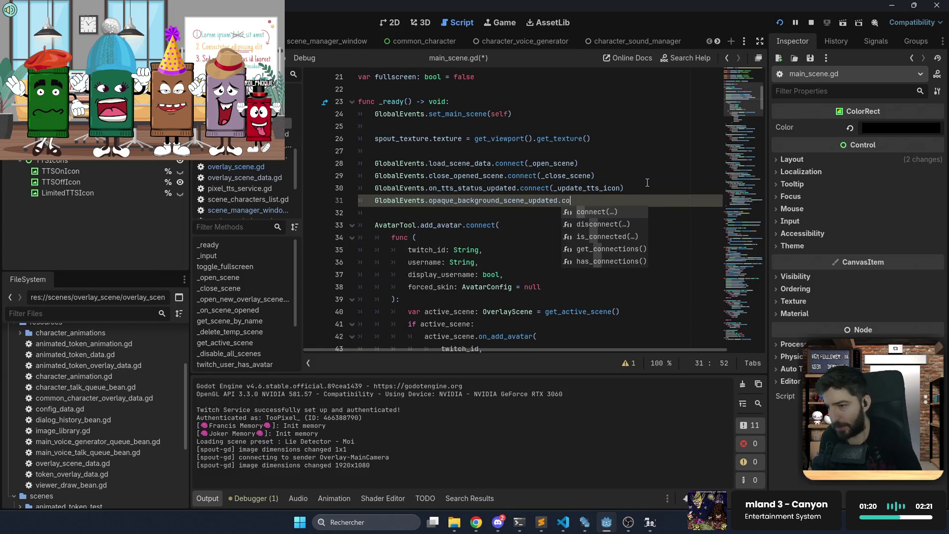
pyautogui.press('Return')
pyautogui.write('n_opaque_updated)')
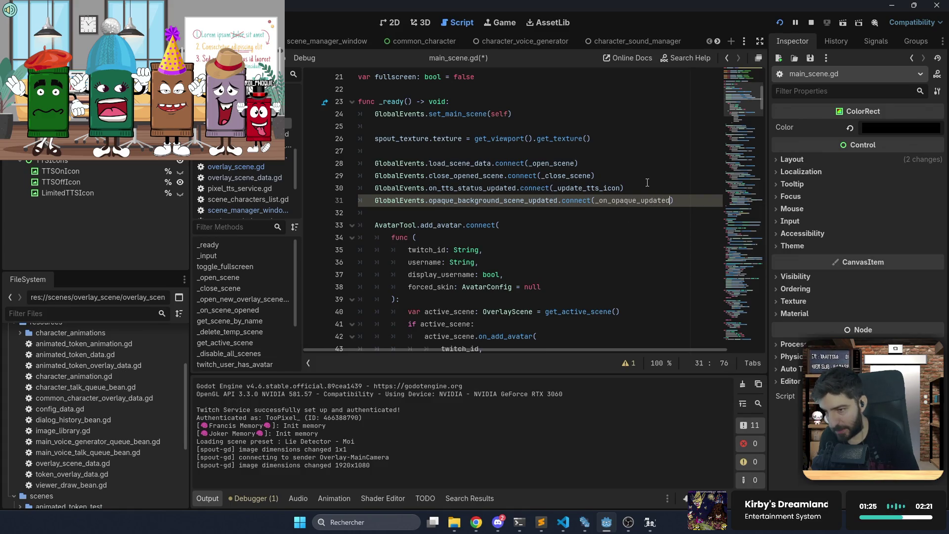
# Save main_scene.gd
pyautogui.hotkey('ctrl', 'shift', 'Left')
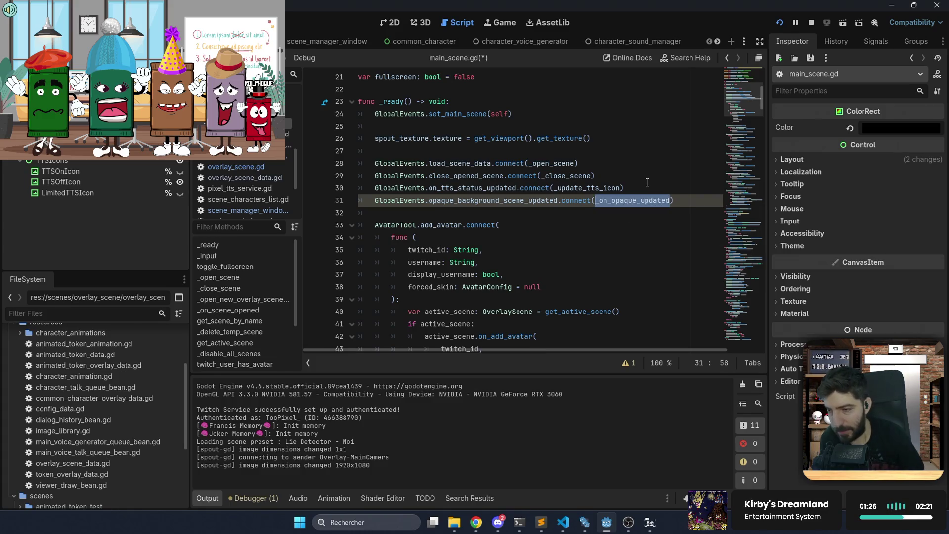
pyautogui.hotkey('ctrl', 's')
pyautogui.scroll(-6, 574, 210)
# At the end of main_scene.gd, add func _on_opaque_updated() whose body calls get_active_scene()
pyautogui.scroll(-20, 573, 210)
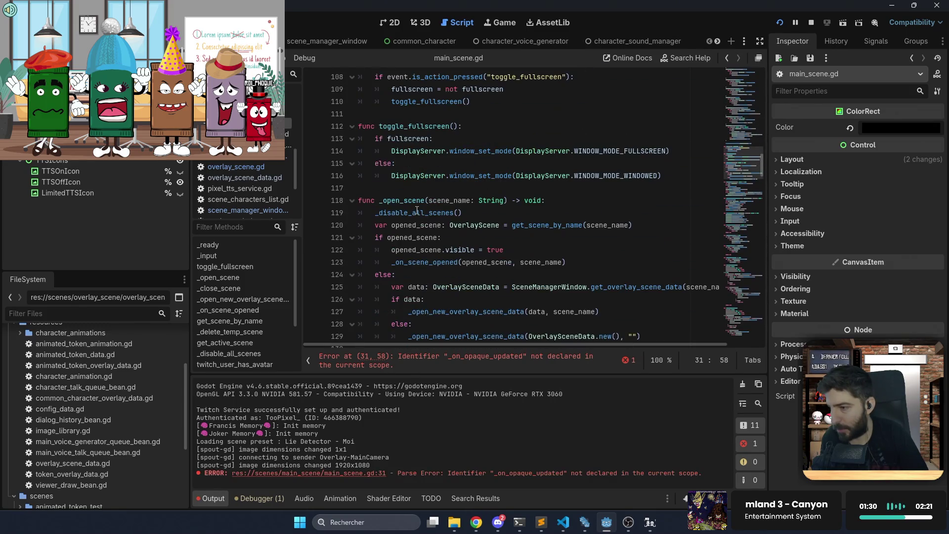
pyautogui.scroll(-1, 383, 188)
pyautogui.scroll(-6, 389, 166)
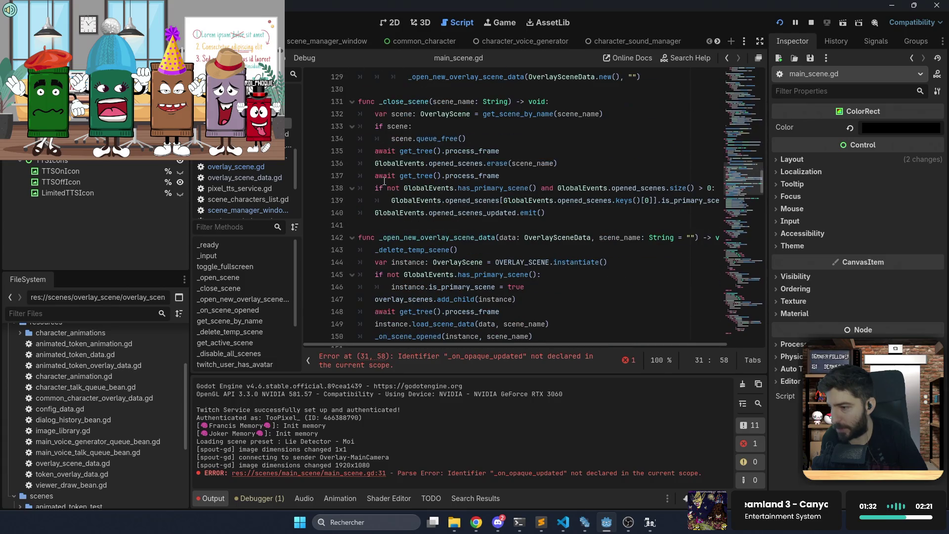
pyautogui.scroll(-20, 390, 217)
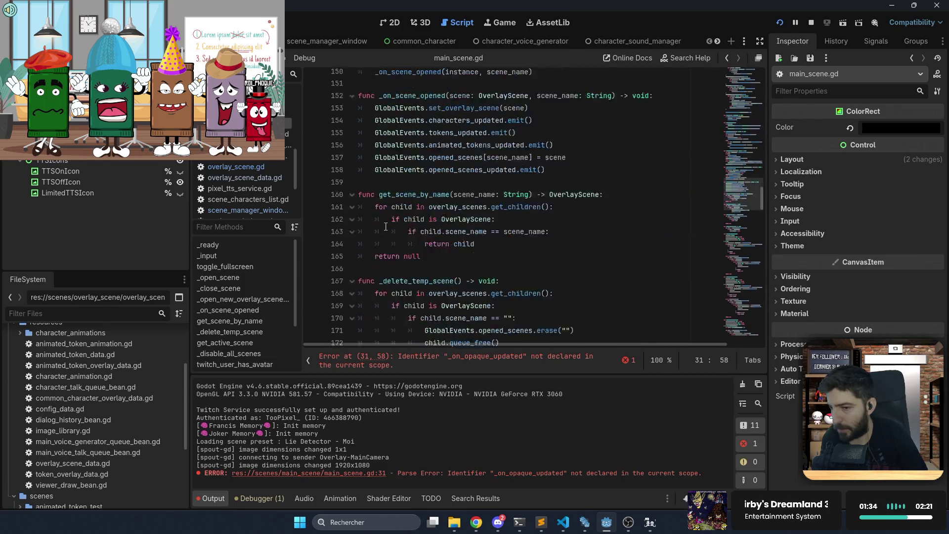
pyautogui.scroll(-4, 407, 239)
pyautogui.moveTo(756, 253)
pyautogui.mouseDown()
pyautogui.moveTo(740, 267)
pyautogui.moveTo(746, 336)
pyautogui.mouseUp()
pyautogui.click(520, 331)
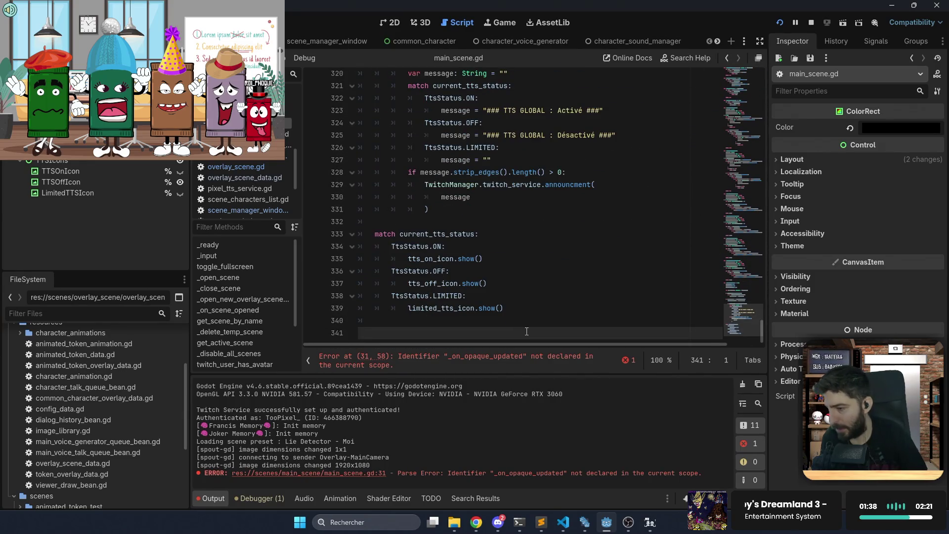
pyautogui.write('func _on_opaque_updated() -> void:')
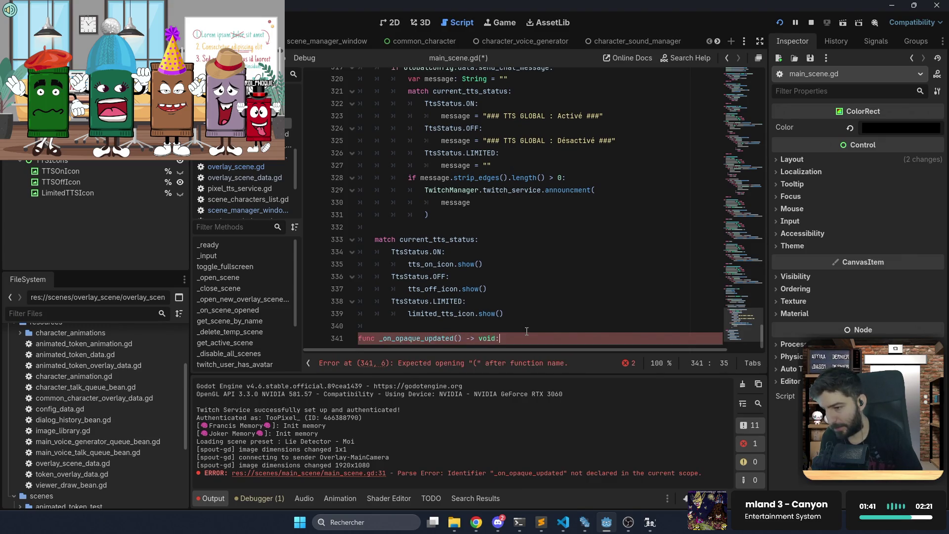
pyautogui.press('Return')
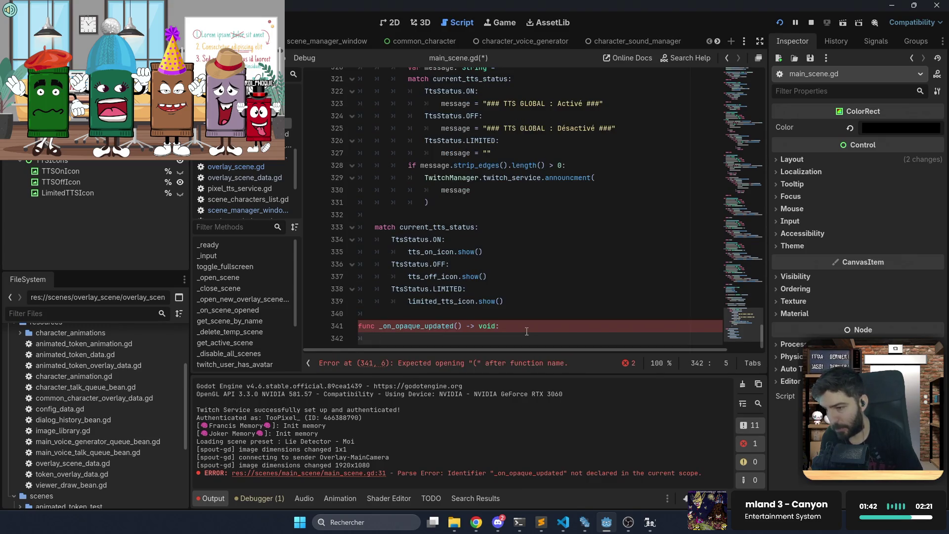
pyautogui.write('get')
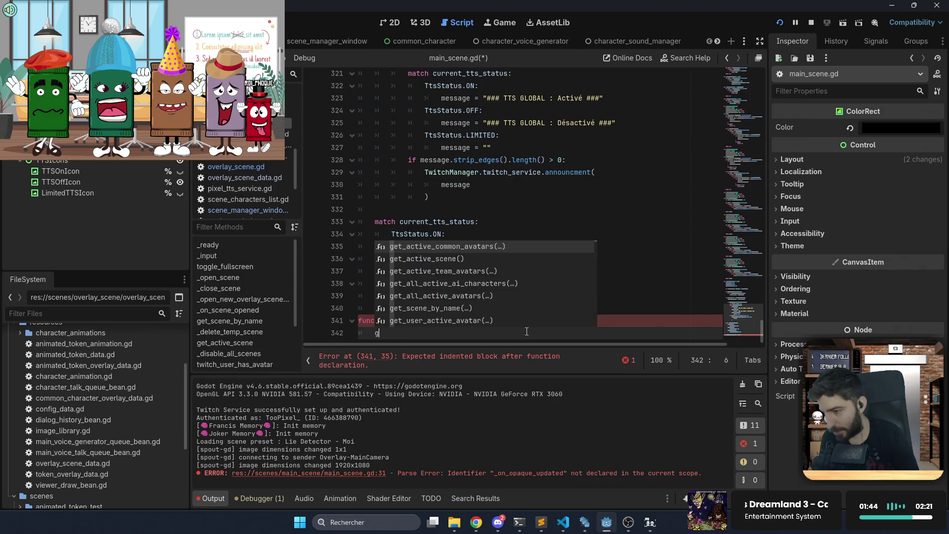
pyautogui.press('Down')
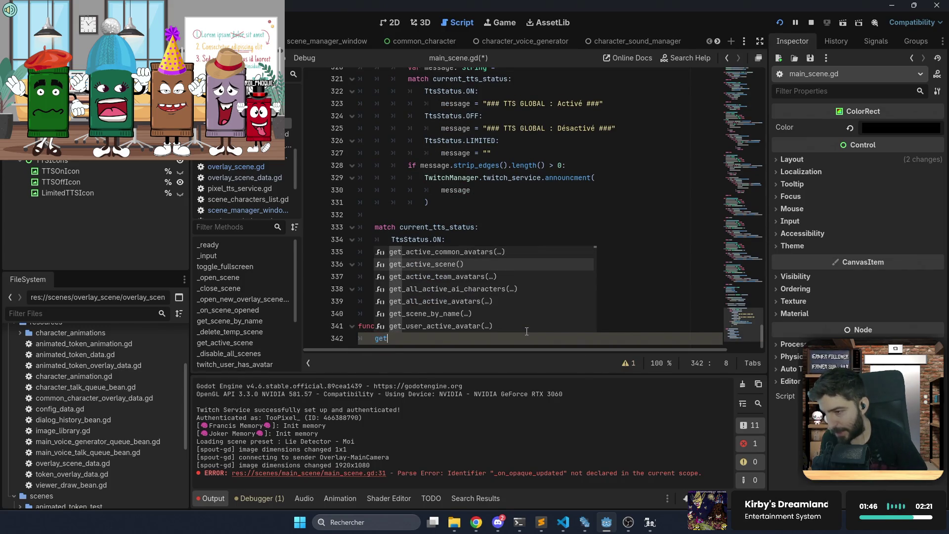
pyautogui.press('Return')
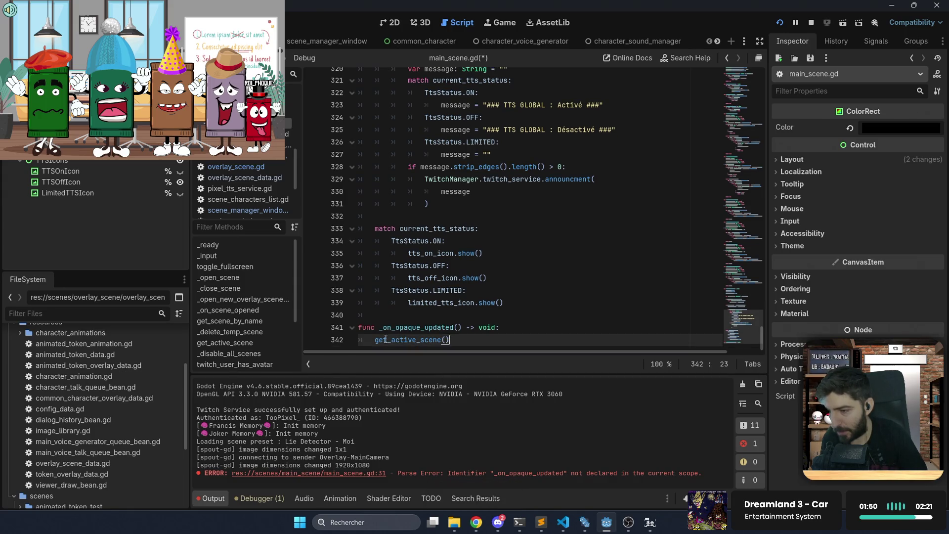
# Store that result in var active_scene typed as OverlayScene
pyautogui.write('var ')
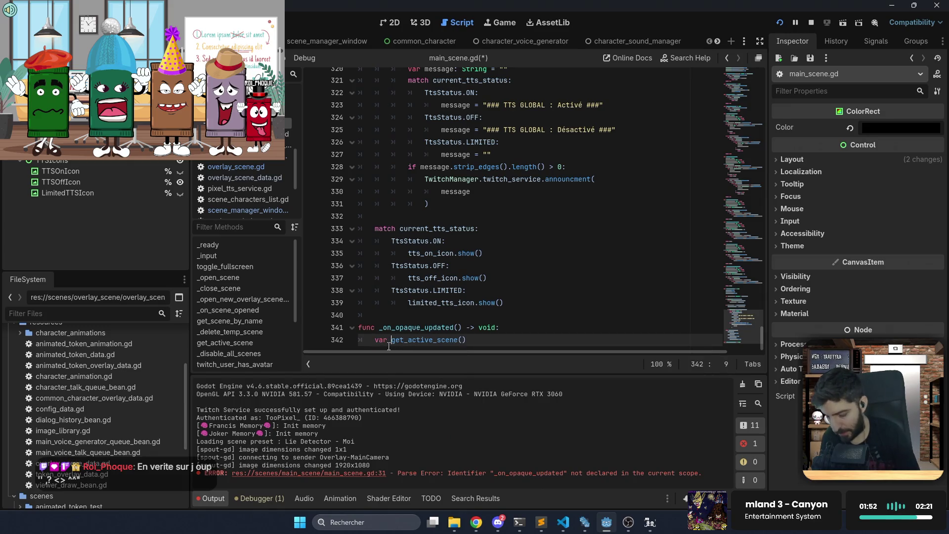
pyautogui.write('active_sc')
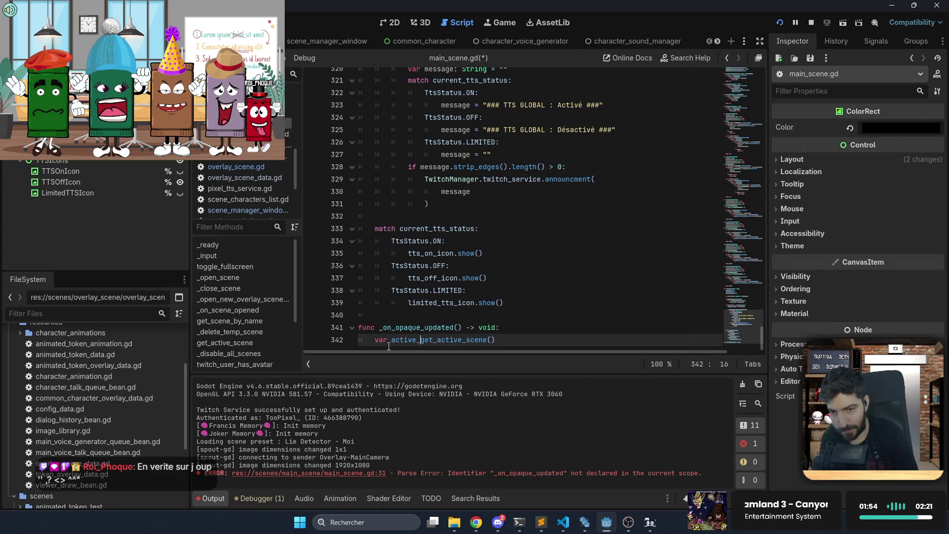
pyautogui.write('ene')
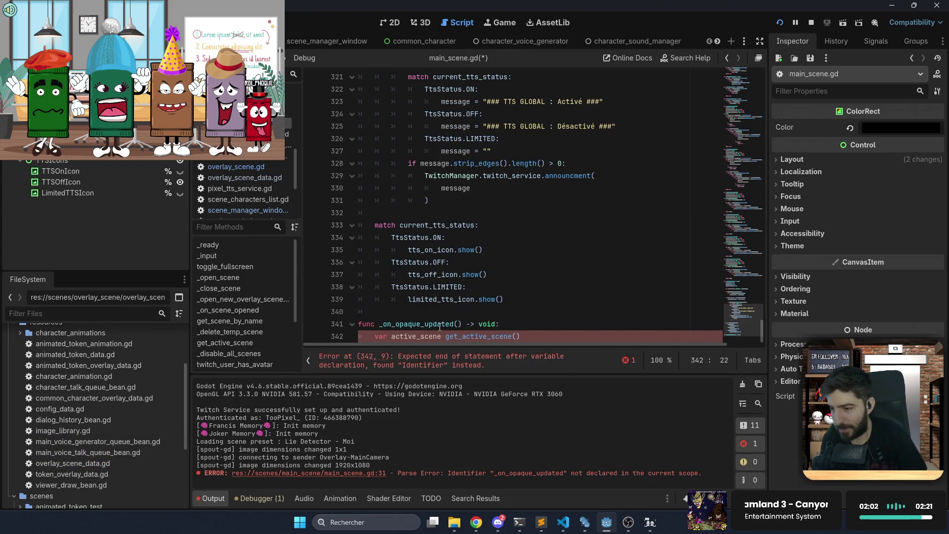
pyautogui.hotkey('ctrl', 'z')
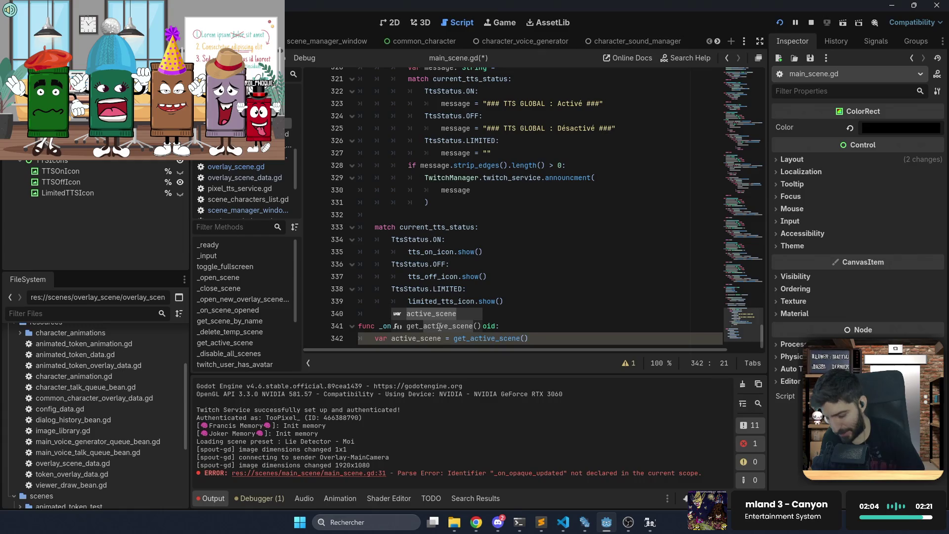
pyautogui.write(': Over')
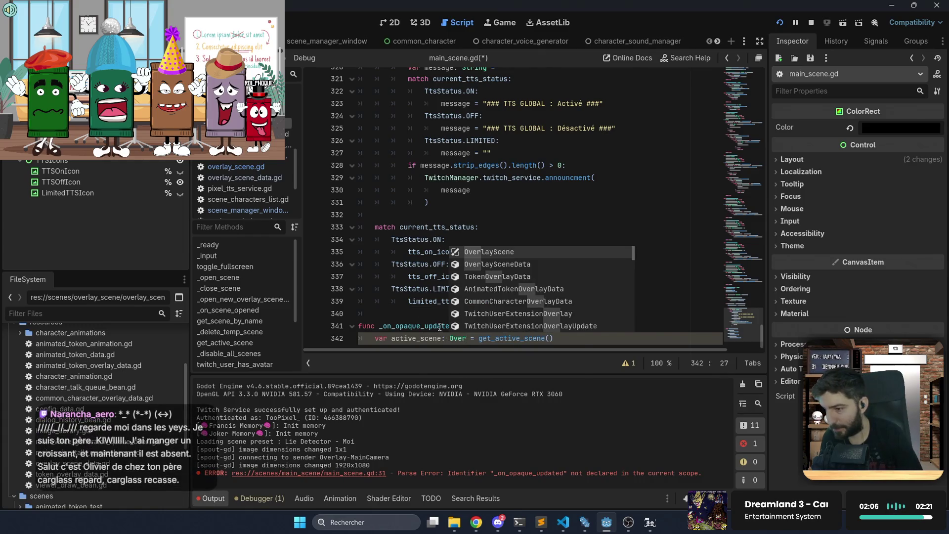
pyautogui.press('Return')
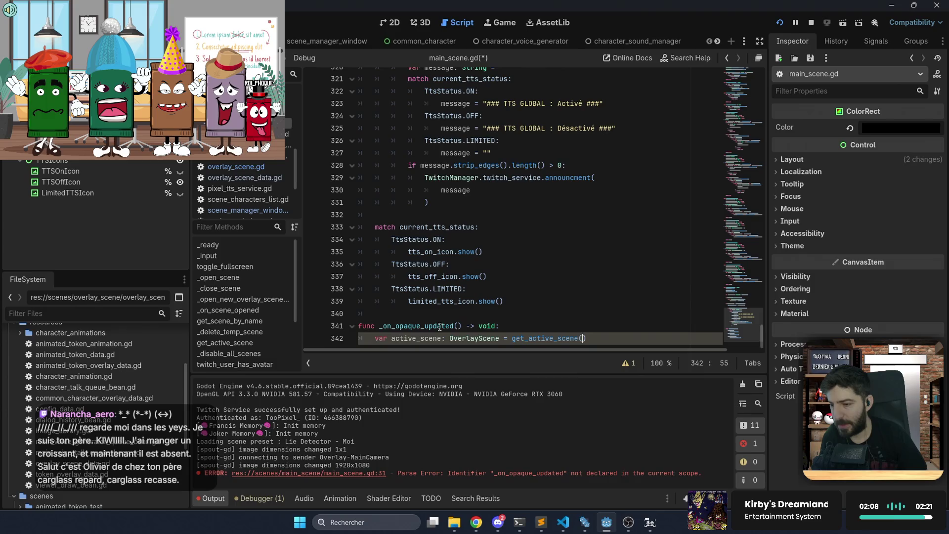
# Add an early 'if not active_scene: return' guard
pyautogui.press('End')
pyautogui.press('Return')
pyautogui.press('BackSpace')
pyautogui.write('not active_scene:')
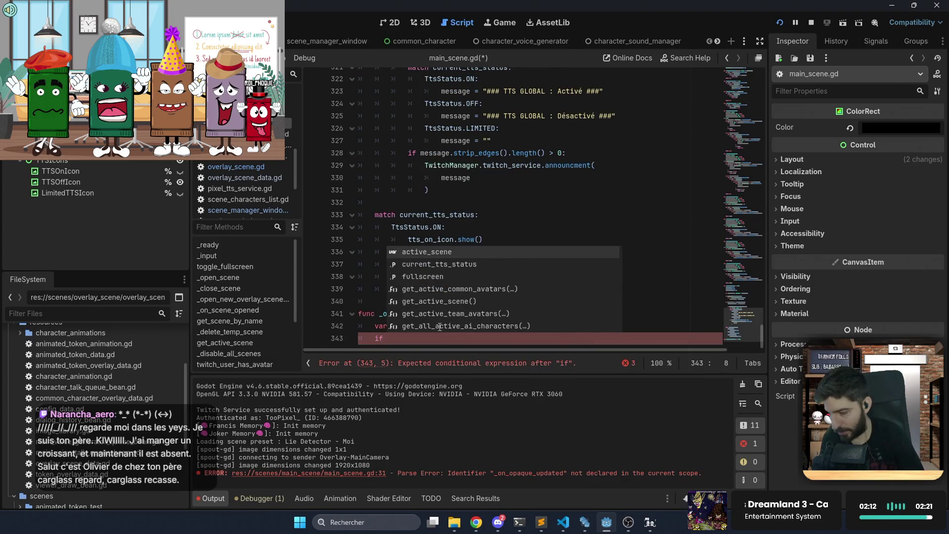
pyautogui.press('Return')
pyautogui.write('return')
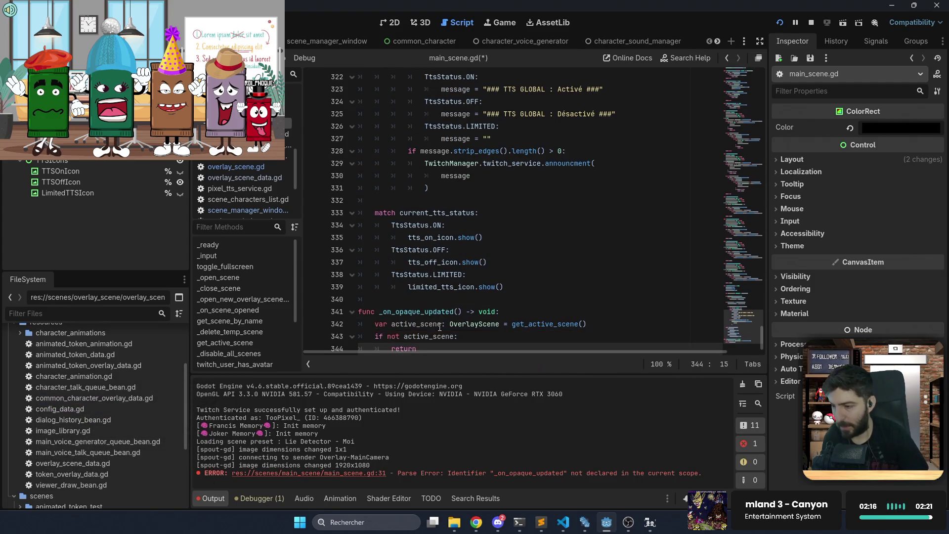
# Insert two blank lines after the active_scene declaration
pyautogui.click(640, 325)
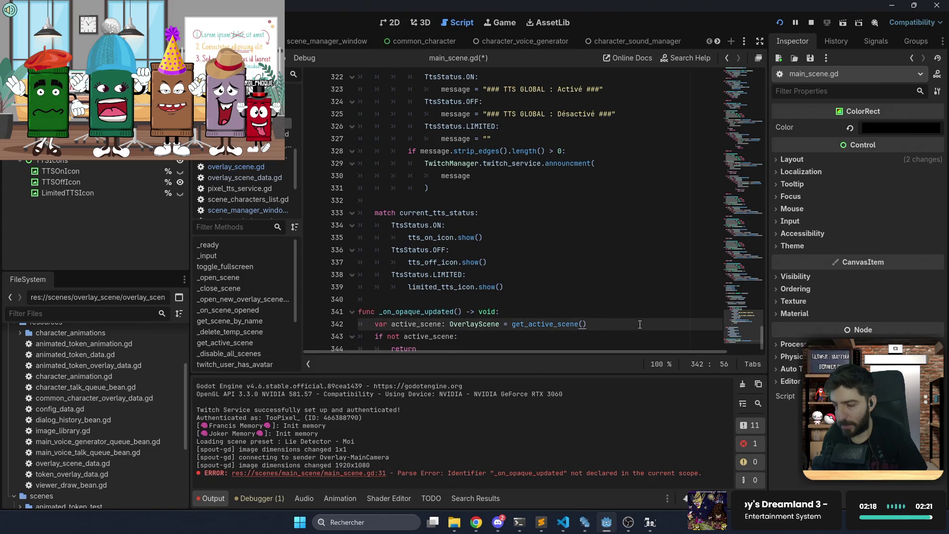
pyautogui.press('Return')
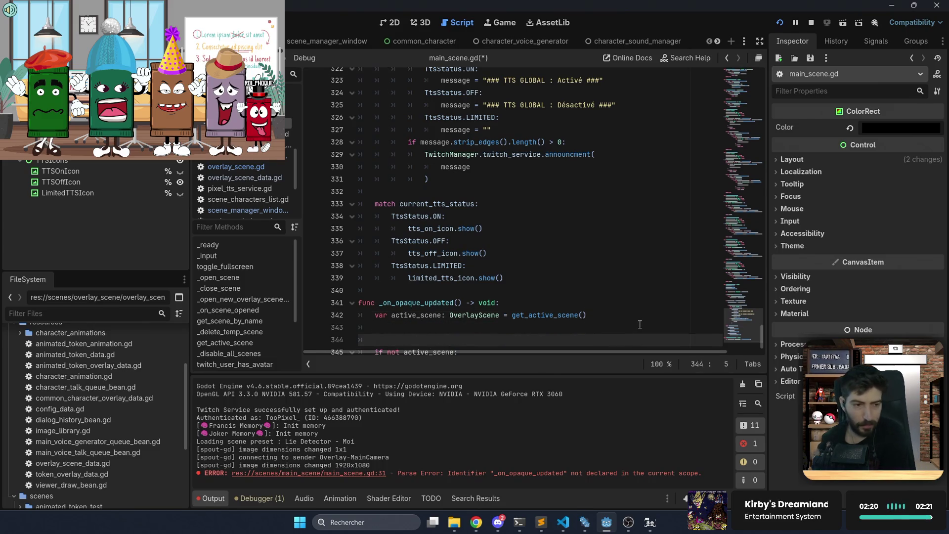
pyautogui.press('Return')
pyautogui.press('Return')
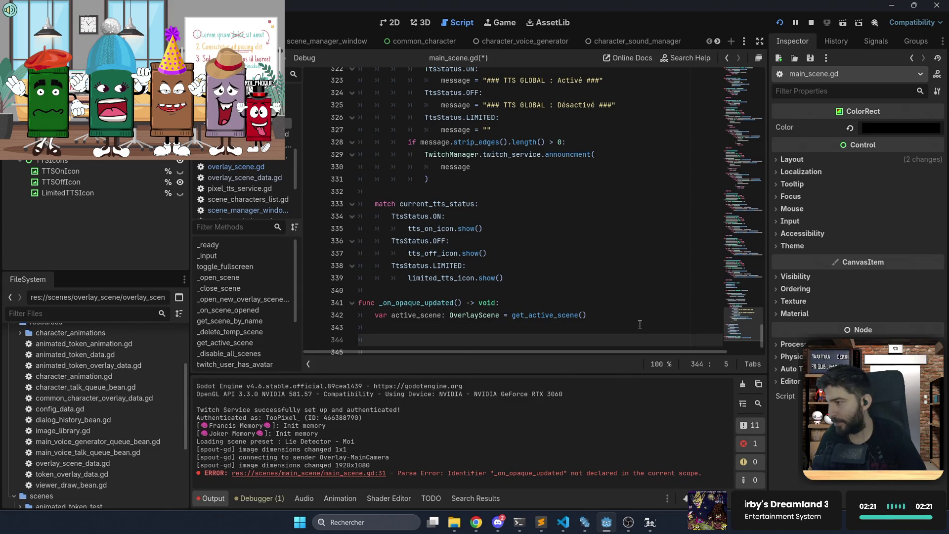
pyautogui.rightClick(163, 166)
pyautogui.click(242, 322)
pyautogui.click(740, 311)
pyautogui.moveTo(740, 311)
pyautogui.mouseDown()
pyautogui.moveTo(732, 102)
pyautogui.moveTo(740, 69)
pyautogui.mouseUp()
pyautogui.moveTo(99, 149)
pyautogui.mouseDown()
pyautogui.moveTo(324, 234)
pyautogui.moveTo(365, 276)
pyautogui.moveTo(365, 289)
pyautogui.mouseUp()
# Add black_background.show() inside _on_opaque_updated
pyautogui.doubleClick(428, 286)
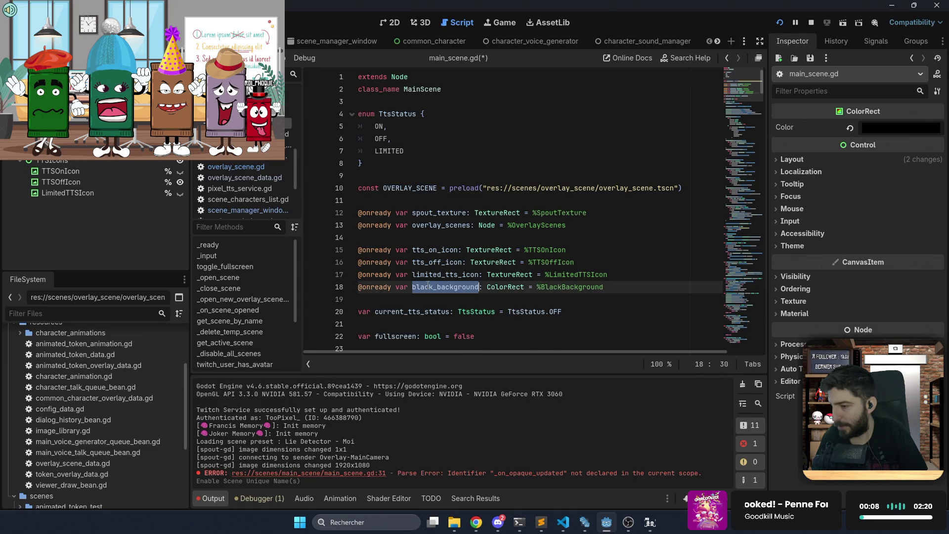
pyautogui.moveTo(734, 89); pyautogui.dragTo(734, 337)
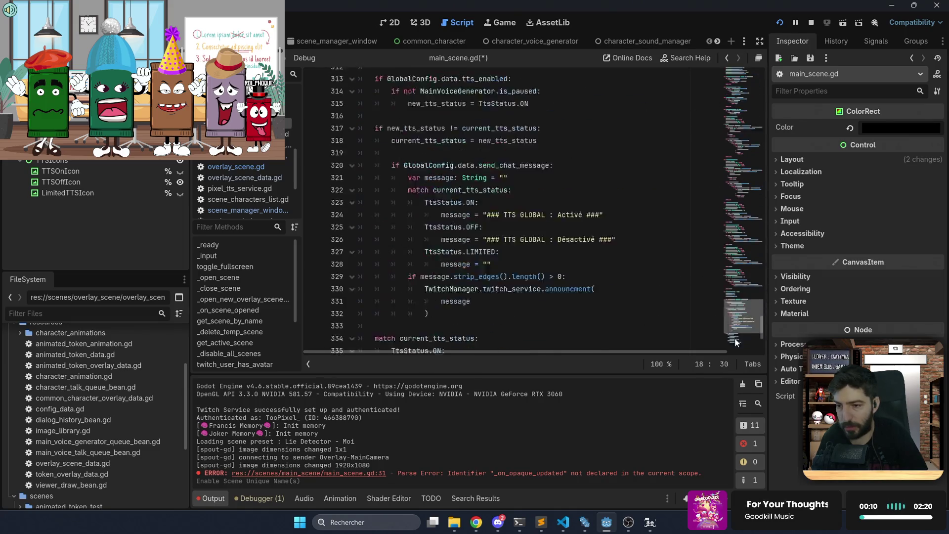
pyautogui.click(483, 298)
pyautogui.write('black_background.vi')
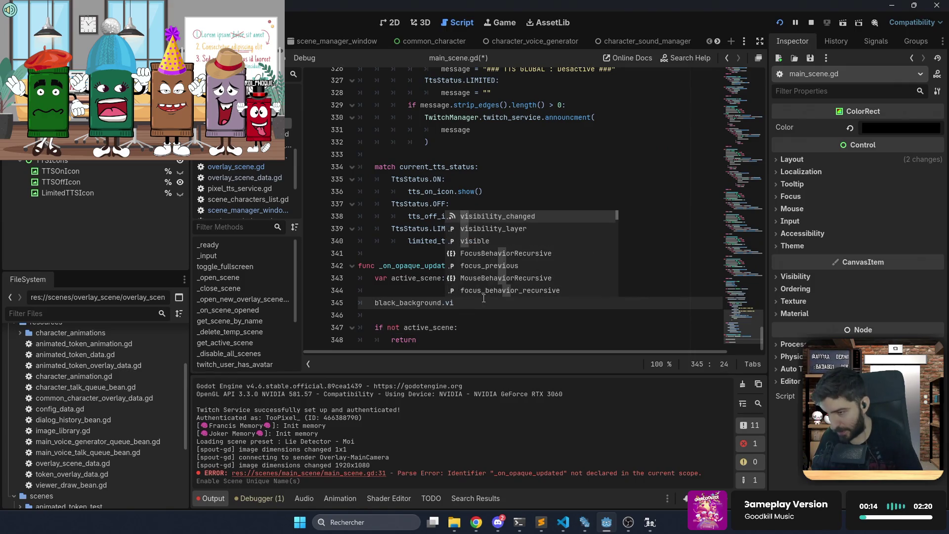
pyautogui.press('BackSpace')
pyautogui.press('BackSpace')
pyautogui.write('sh')
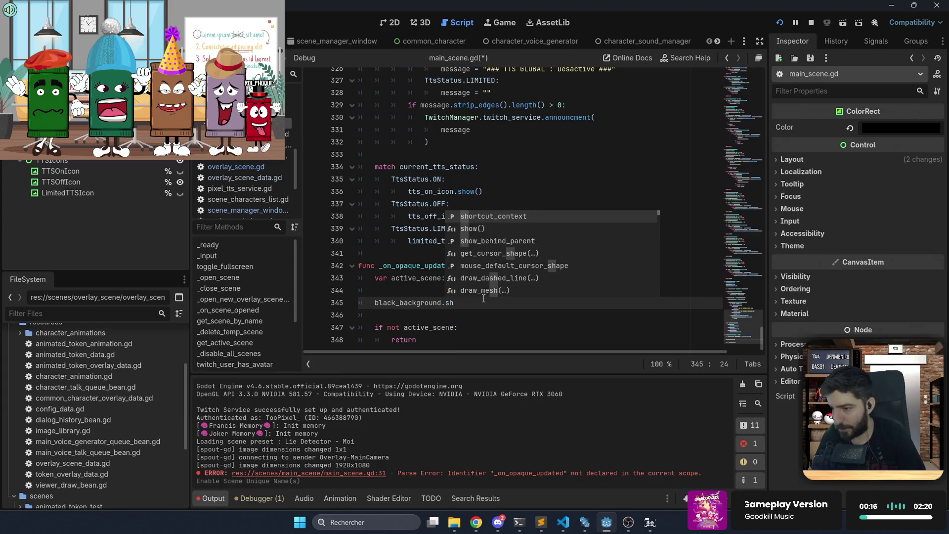
pyautogui.press('Return')
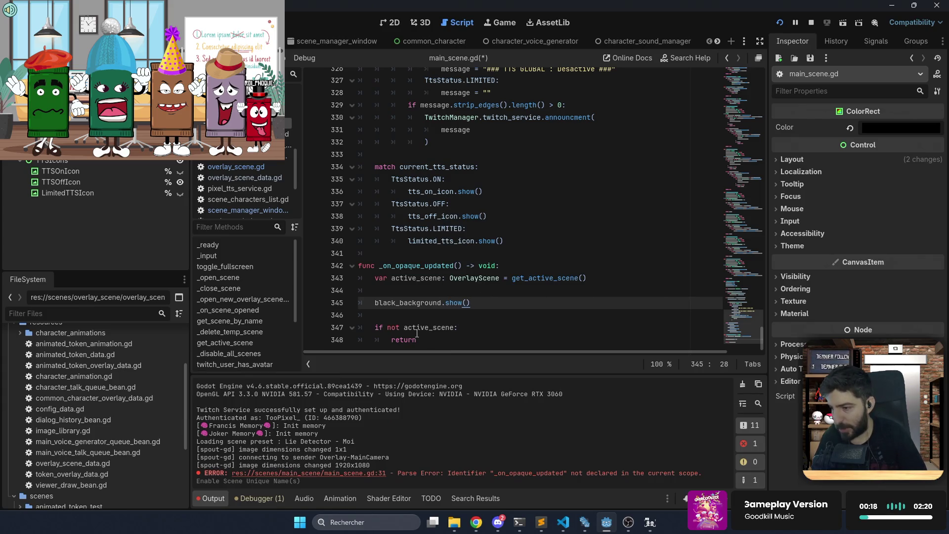
# Replace the return on line 348 with the start of a black_background.visible assignment
pyautogui.doubleClick(412, 338)
pyautogui.write('a')
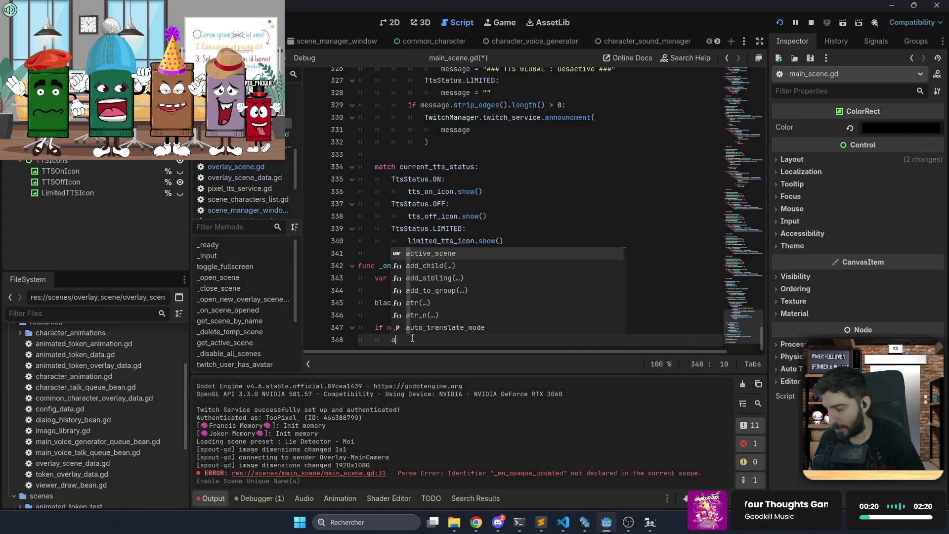
pyautogui.press('Return')
pyautogui.hotkey('ctrl', 'BackSpace')
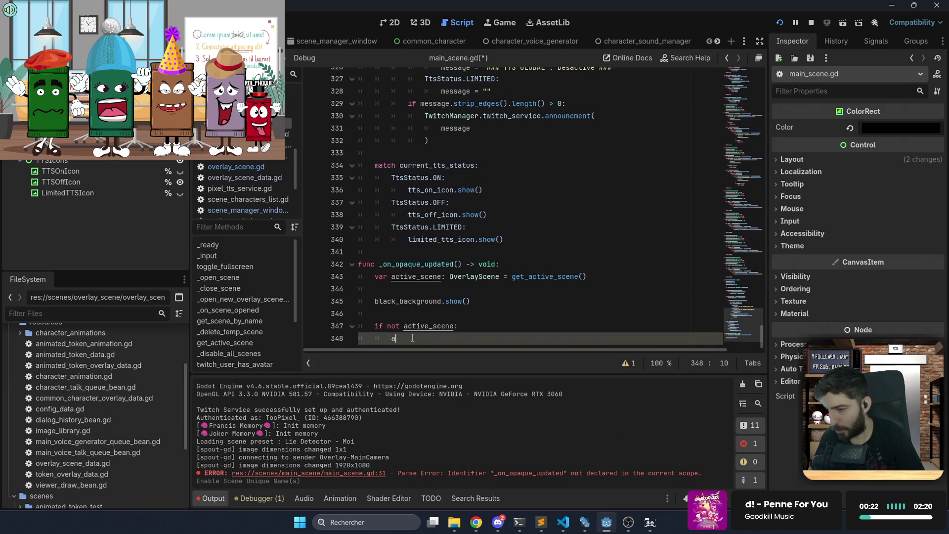
pyautogui.press('Return')
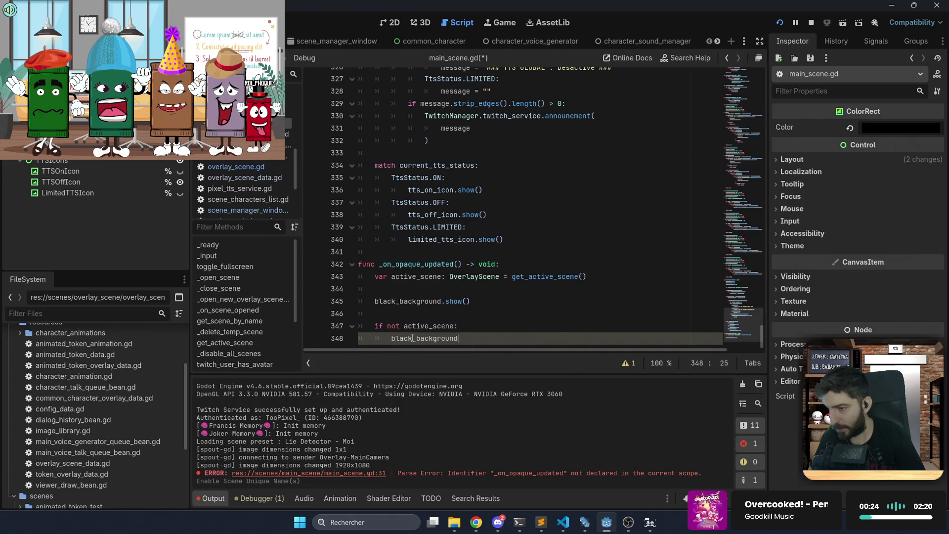
pyautogui.press('Return')
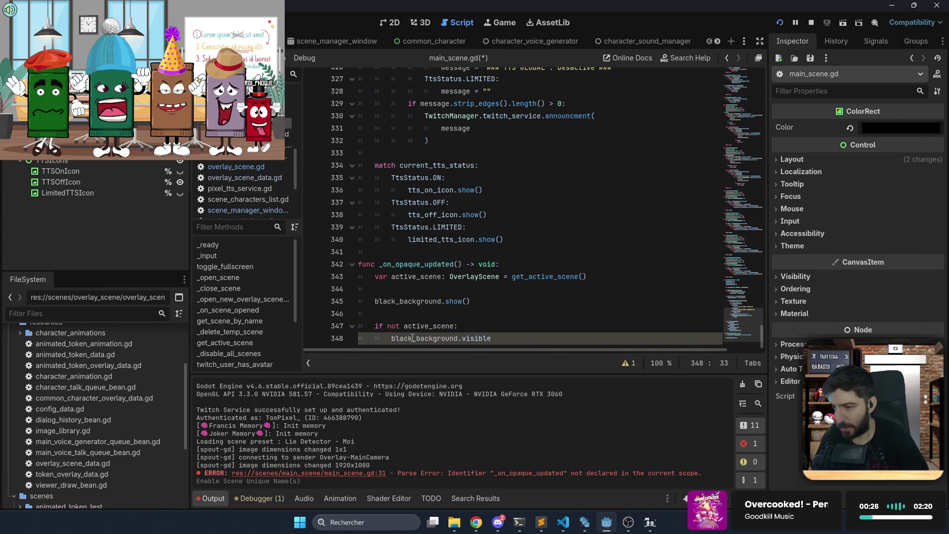
# Type active_scene. after it, browse the OverlayScene members, then open the OverlayScene script
pyautogui.write(' = active_scene.')
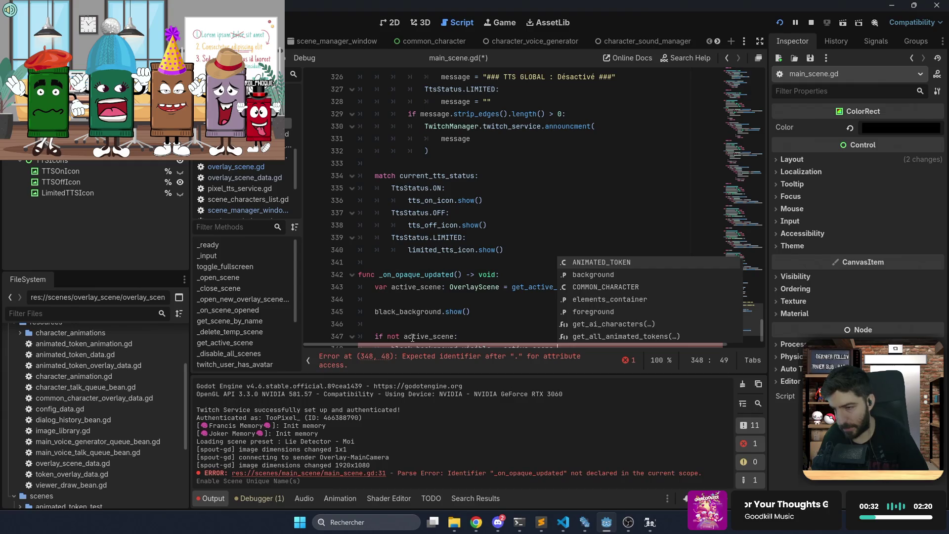
pyautogui.write('opa')
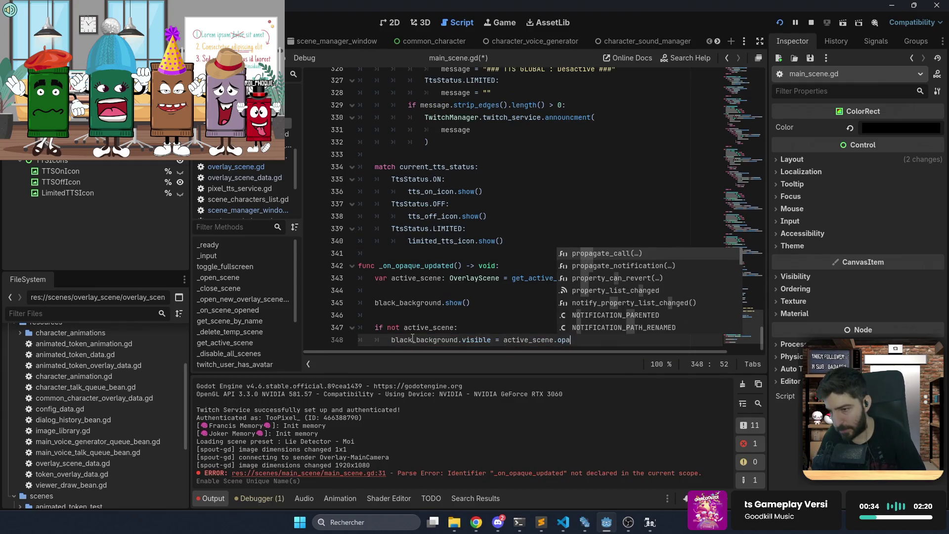
pyautogui.write('q')
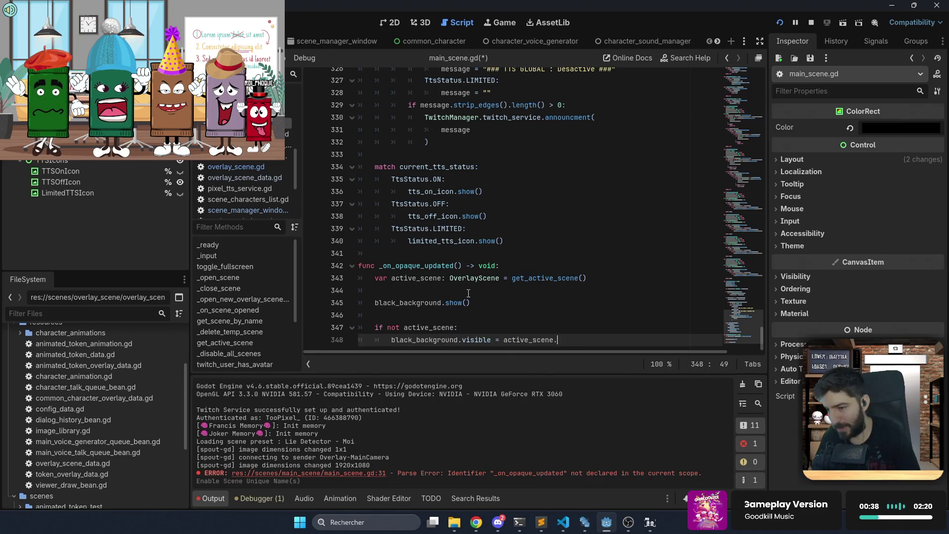
pyautogui.write('da')
pyautogui.press('BackSpace')
pyautogui.press('BackSpace')
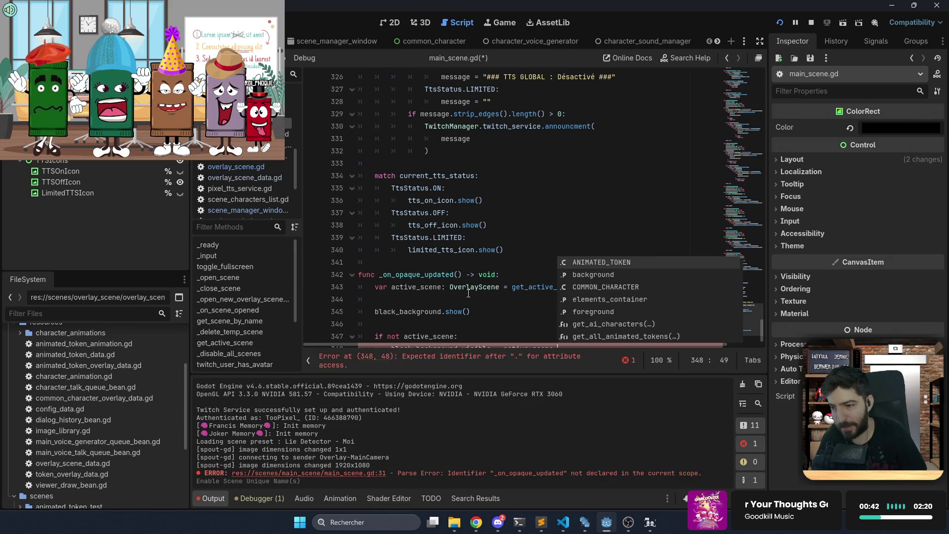
pyautogui.press('Down')
pyautogui.press('Down')
pyautogui.press('Down')
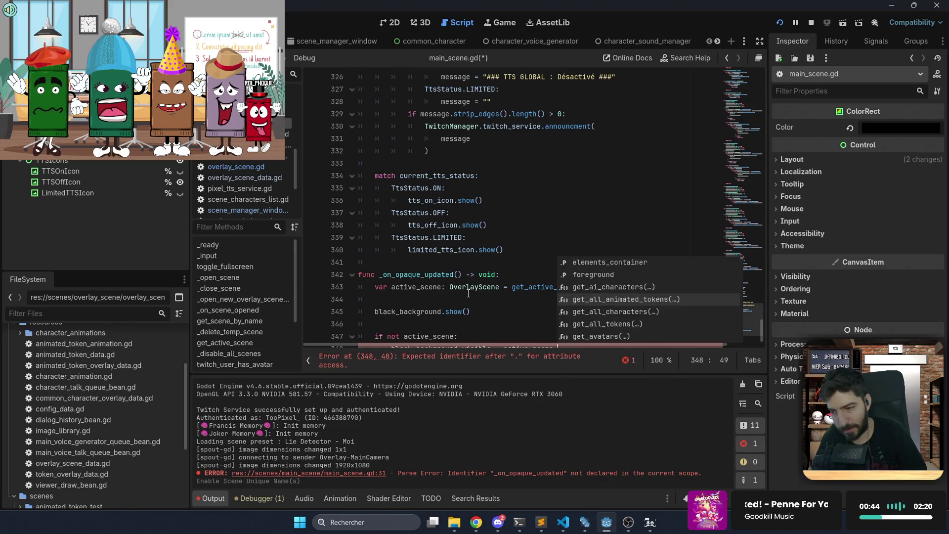
pyautogui.press('Down')
pyautogui.press('Down')
pyautogui.press('Down')
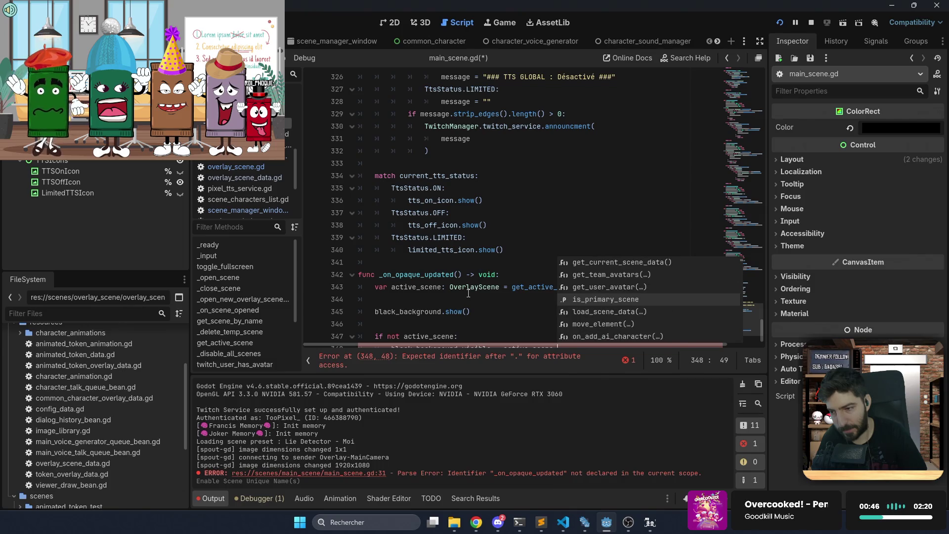
pyautogui.press('Down')
pyautogui.press('Down')
pyautogui.press('Down')
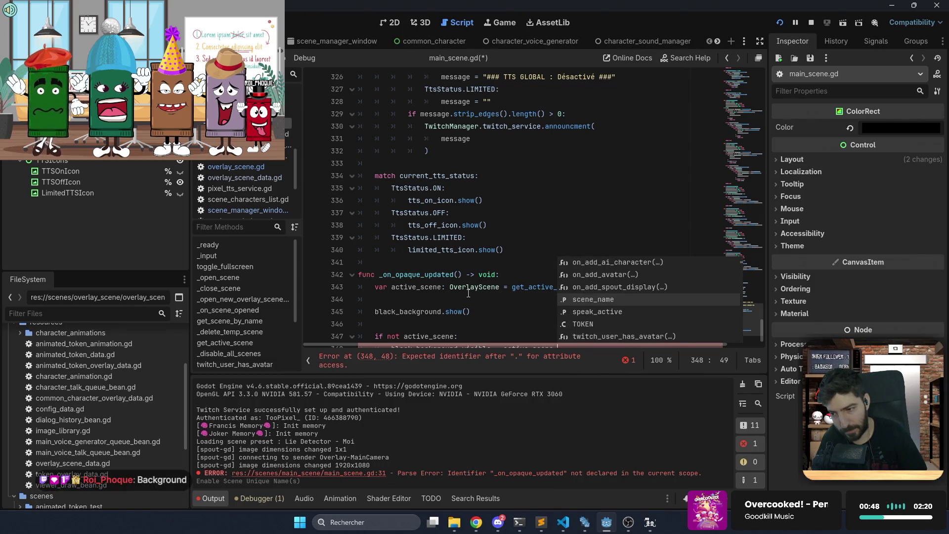
pyautogui.press('Down')
pyautogui.press('Down')
pyautogui.press('Down')
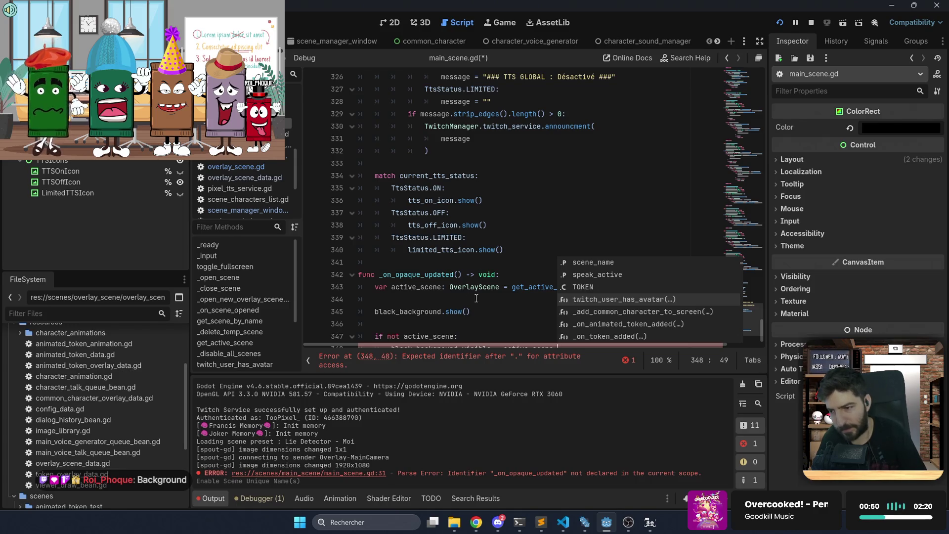
pyautogui.press('Escape')
pyautogui.keyDown('ctrl'); pyautogui.click(475, 287); pyautogui.keyUp('ctrl')
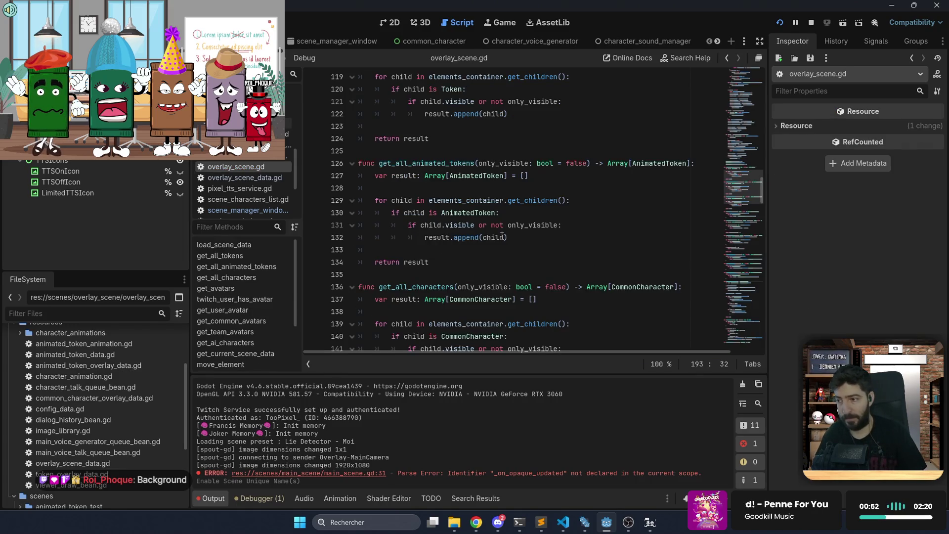
# Review overlay_scene.gd's load_scene_data function and its scene_data: OverlaySceneData parameter
pyautogui.moveTo(744, 174); pyautogui.dragTo(750, 71)
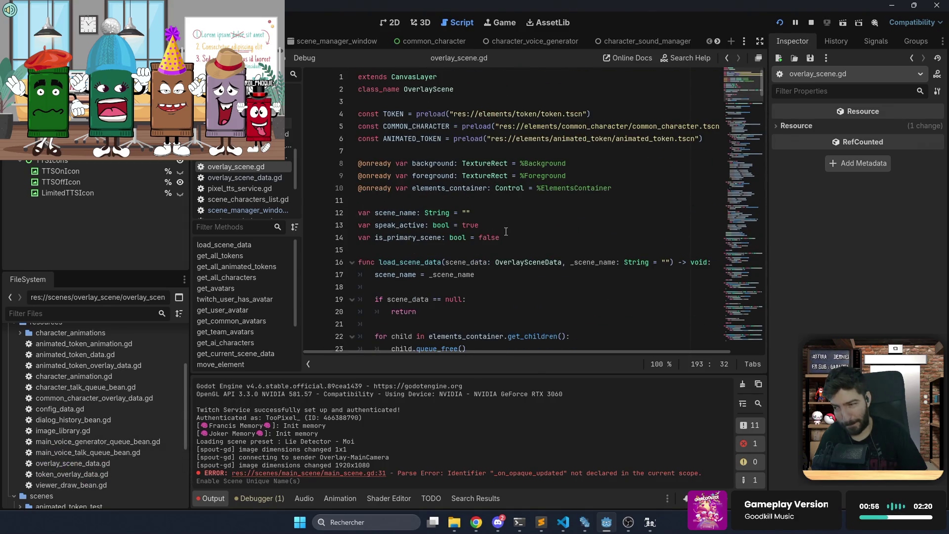
pyautogui.scroll(-1, 471, 241)
pyautogui.click(487, 238)
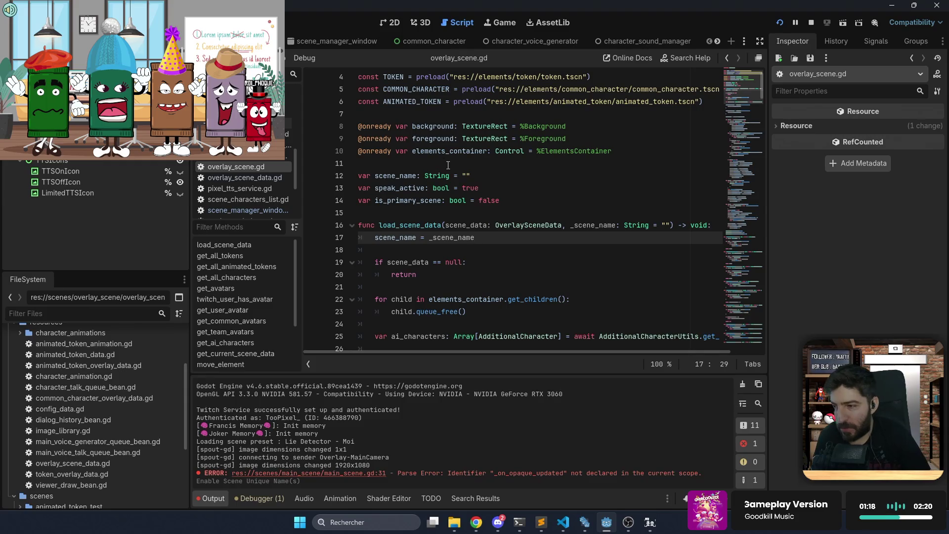
pyautogui.doubleClick(442, 130)
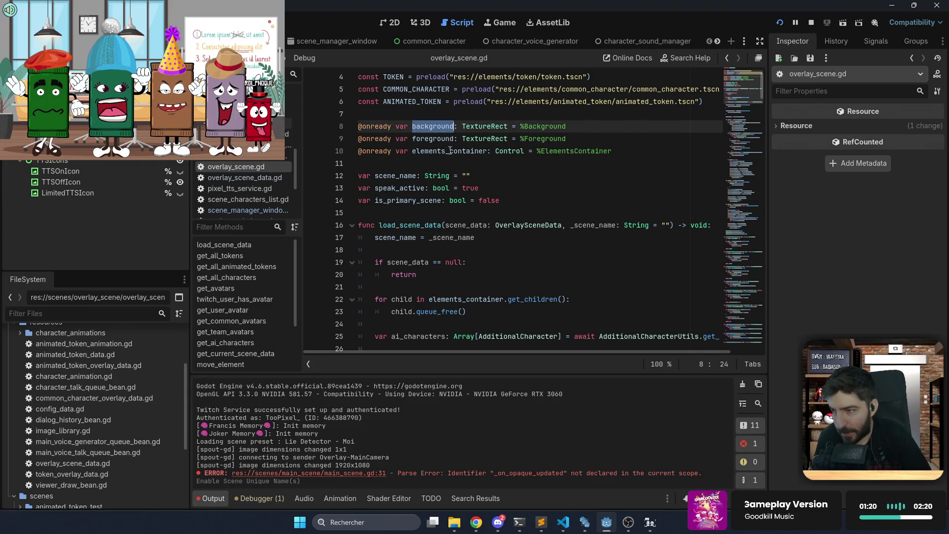
pyautogui.scroll(1, 457, 165)
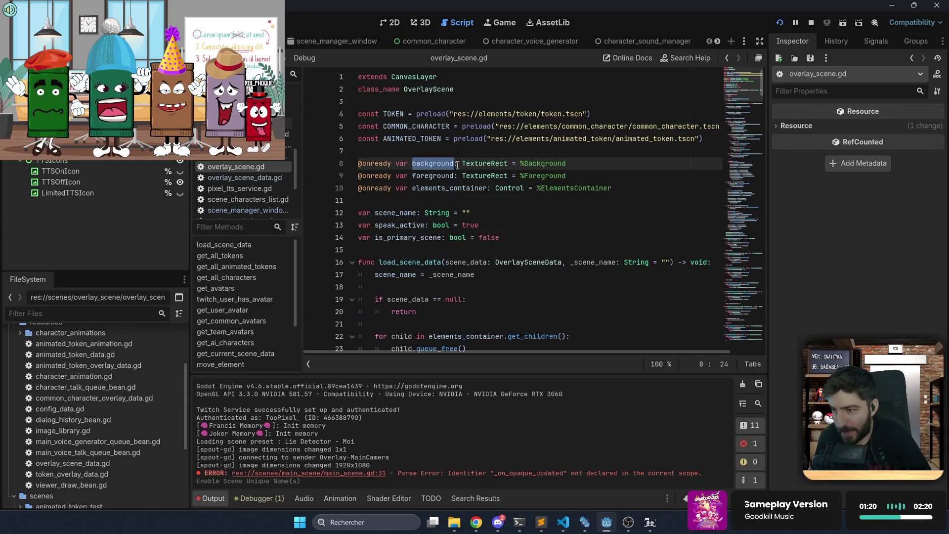
pyautogui.doubleClick(514, 260)
pyautogui.doubleClick(460, 262)
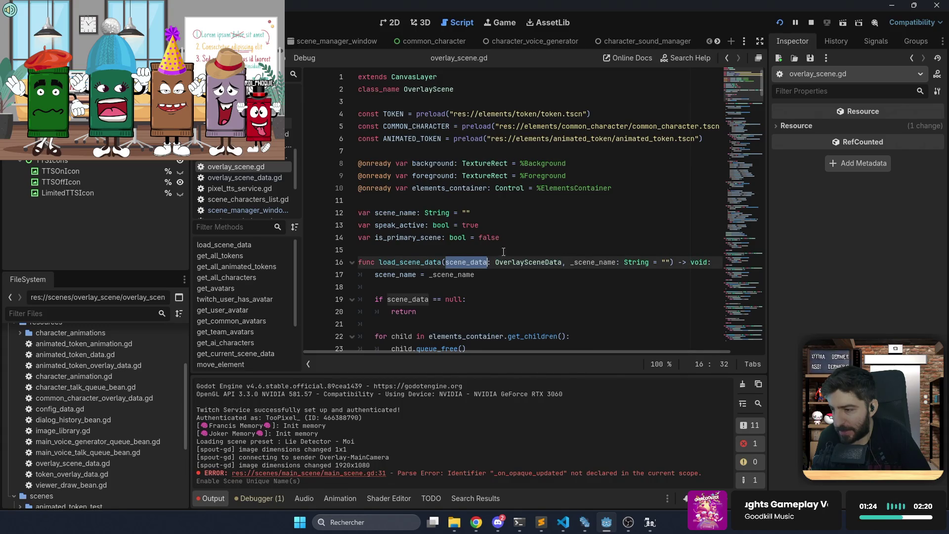
pyautogui.click(517, 243)
pyautogui.scroll(-2, 515, 243)
pyautogui.scroll(-1, 426, 266)
pyautogui.scroll(1, 468, 244)
# Add a member 'var scene_data: OverlaySceneData' after is_primary_scene
pyautogui.moveTo(445, 189); pyautogui.dragTo(562, 189)
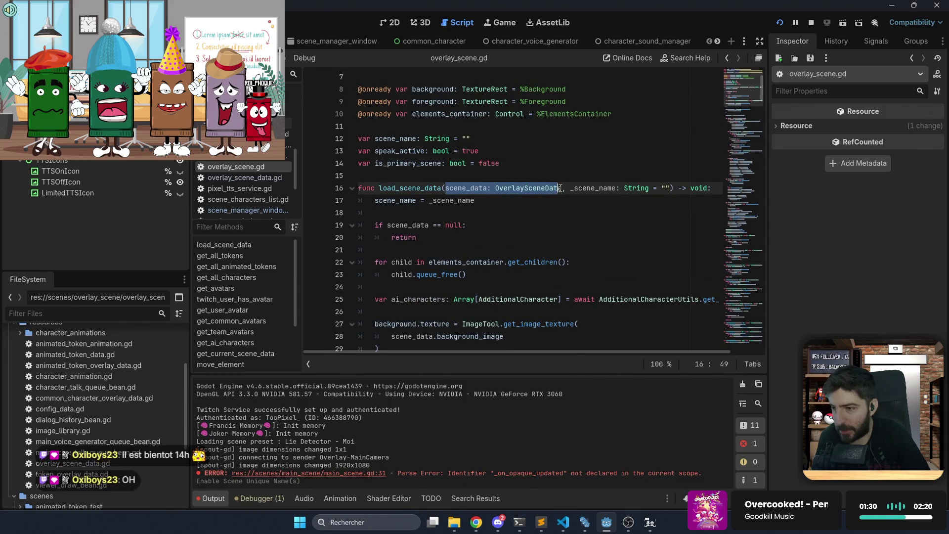
pyautogui.click(553, 165)
pyautogui.press('Return')
pyautogui.write('v')
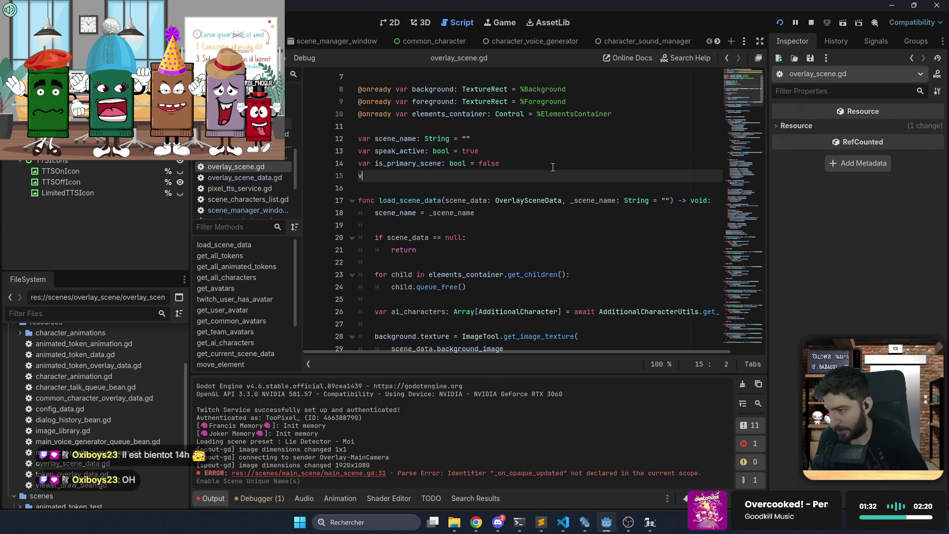
pyautogui.write('scene_data: OverlaySceneData')
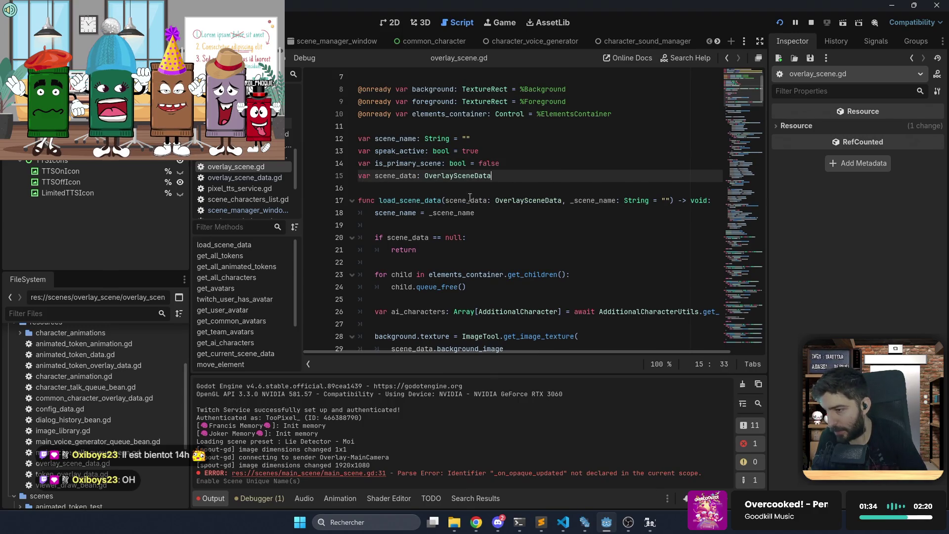
# Rename the parameter to _scene_data, including in the null check
pyautogui.click(447, 200)
pyautogui.write('_')
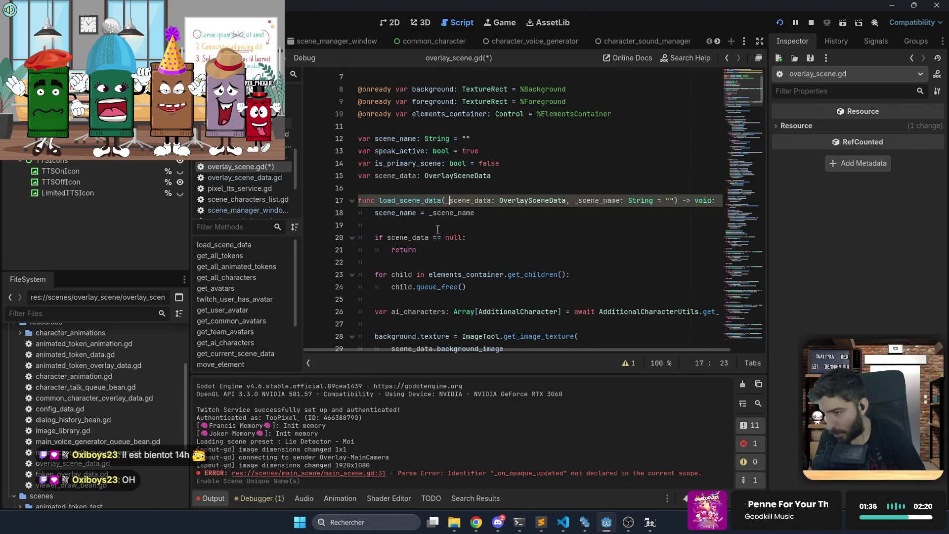
pyautogui.scroll(-1, 396, 212)
pyautogui.click(388, 201)
pyautogui.write('_')
pyautogui.click(504, 203)
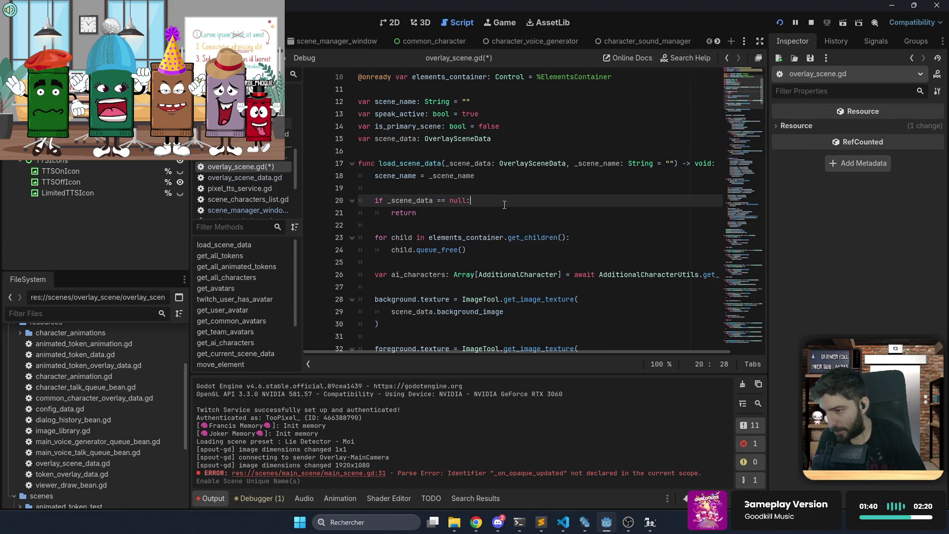
# Assign scene_data = _scene_data below the return statement
pyautogui.press('Down')
pyautogui.press('Return')
pyautogui.press('Return')
pyautogui.write('sc')
pyautogui.press('Return')
pyautogui.write('_s')
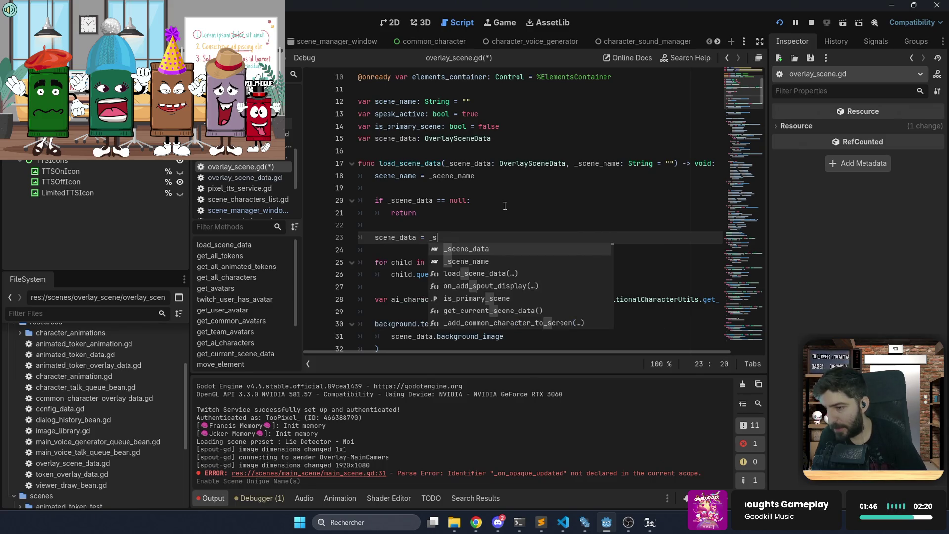
pyautogui.press('Return')
# Save overlay_scene.gd and return to main_scene.gd
pyautogui.hotkey('ctrl', 's')
pyautogui.click(505, 205)
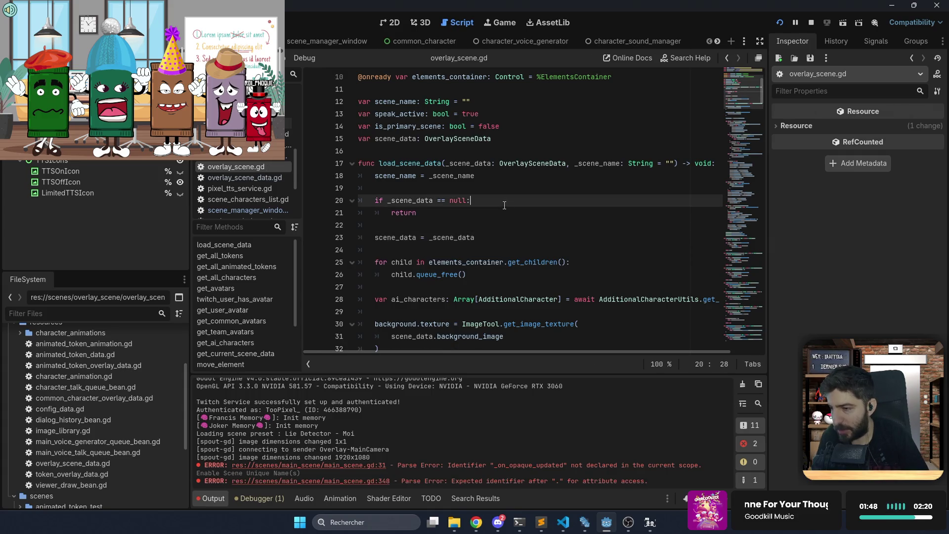
pyautogui.hotkey('alt', 'Left')
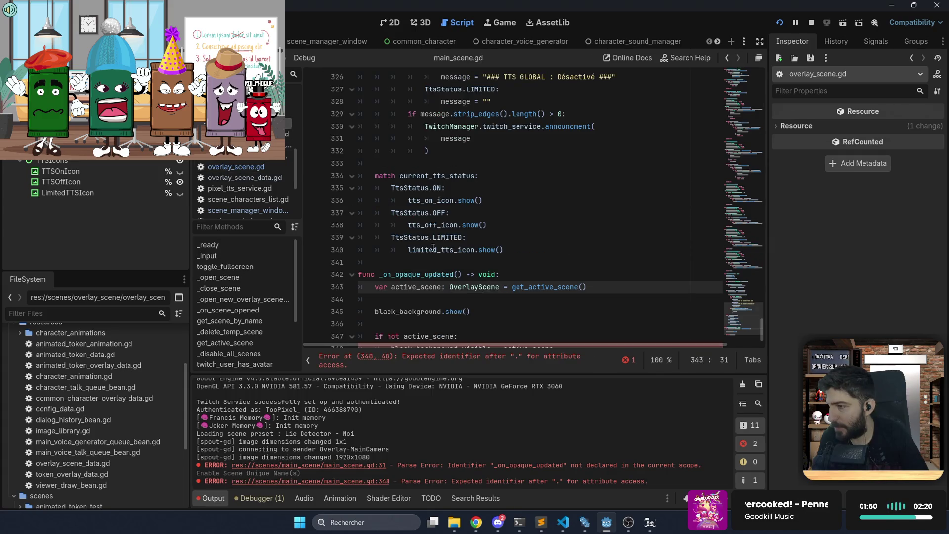
# Complete line 348 as black_background.visible = active_scene.scene_data.is_background_opaque
pyautogui.scroll(-1, 465, 309)
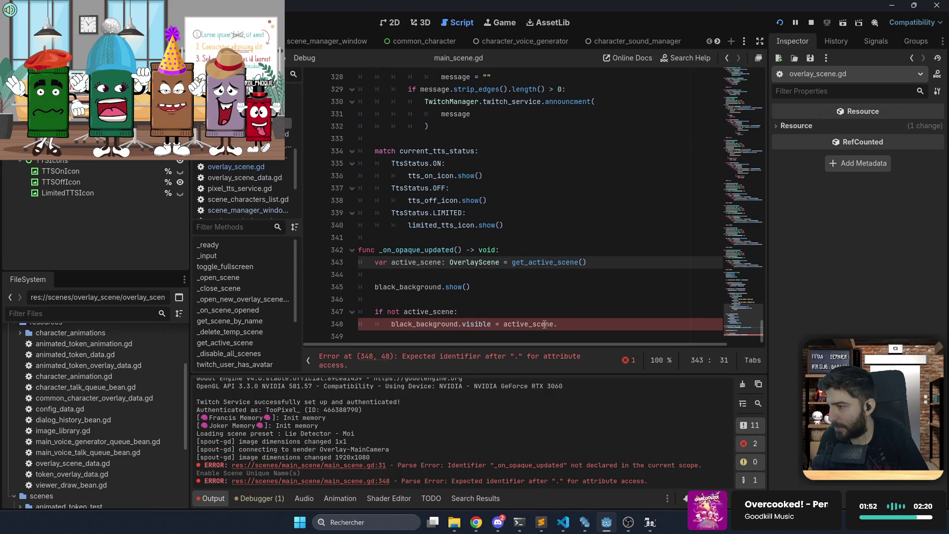
pyautogui.click(557, 324)
pyautogui.write('sc')
pyautogui.press('Return')
pyautogui.write('.op')
pyautogui.press('Return')
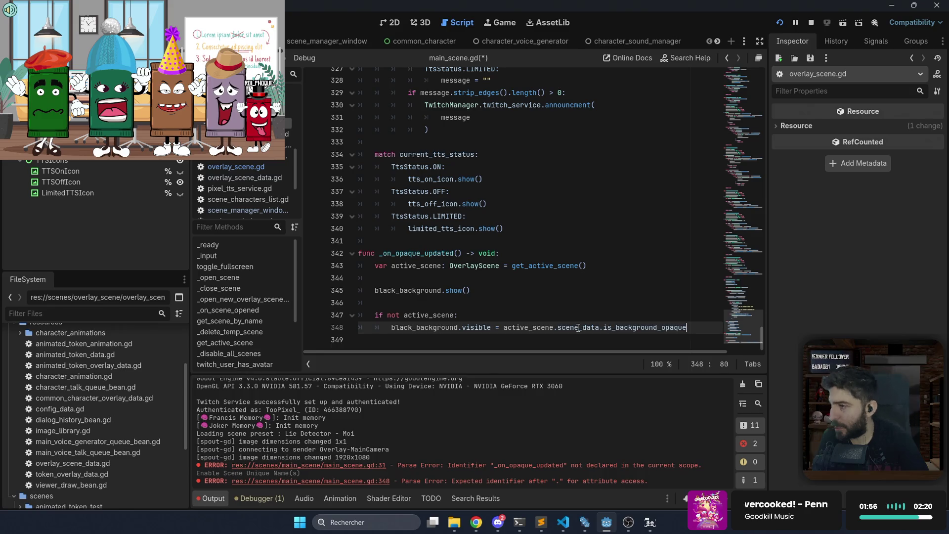
# Delete the black_background.show() line and save main_scene.gd
pyautogui.moveTo(472, 291); pyautogui.dragTo(501, 282)
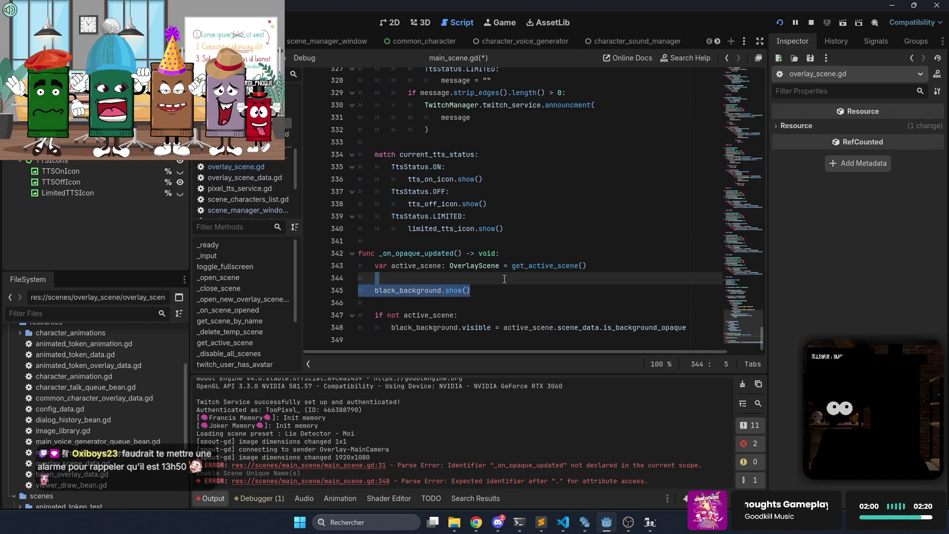
pyautogui.press('BackSpace')
pyautogui.press('BackSpace')
pyautogui.press('BackSpace')
pyautogui.hotkey('ctrl', 's')
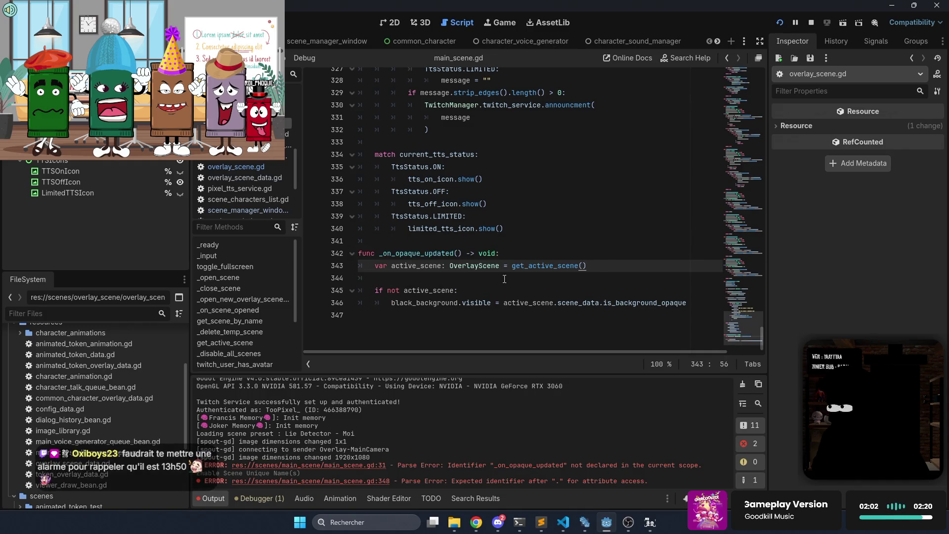
pyautogui.click(591, 240)
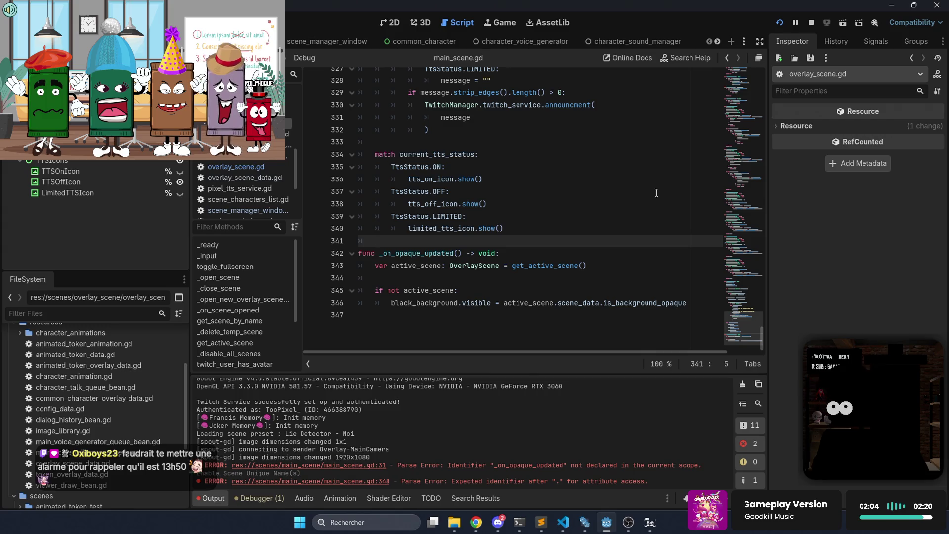
# Restart the project and inspect the error at line 78 of opened_scene_list_element.gd
pyautogui.click(780, 22)
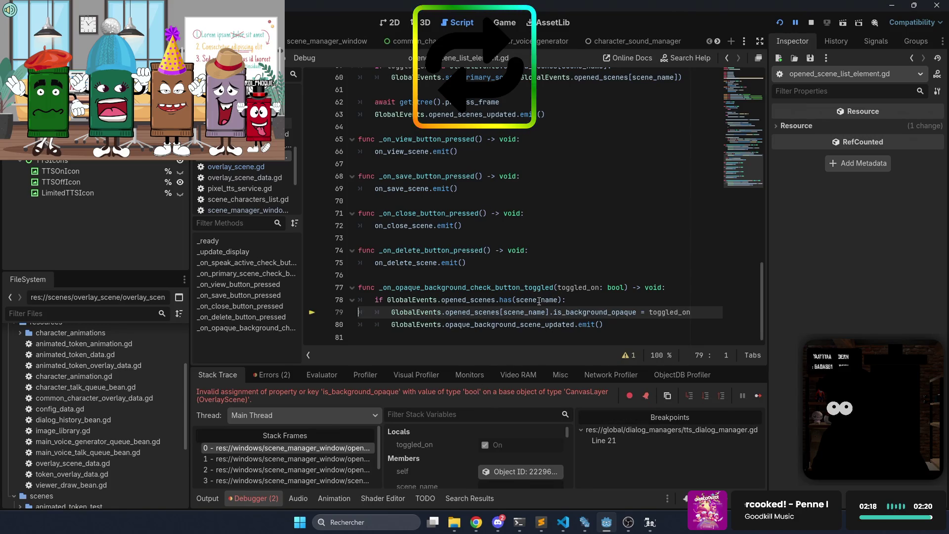
pyautogui.scroll(-2, 488, 443)
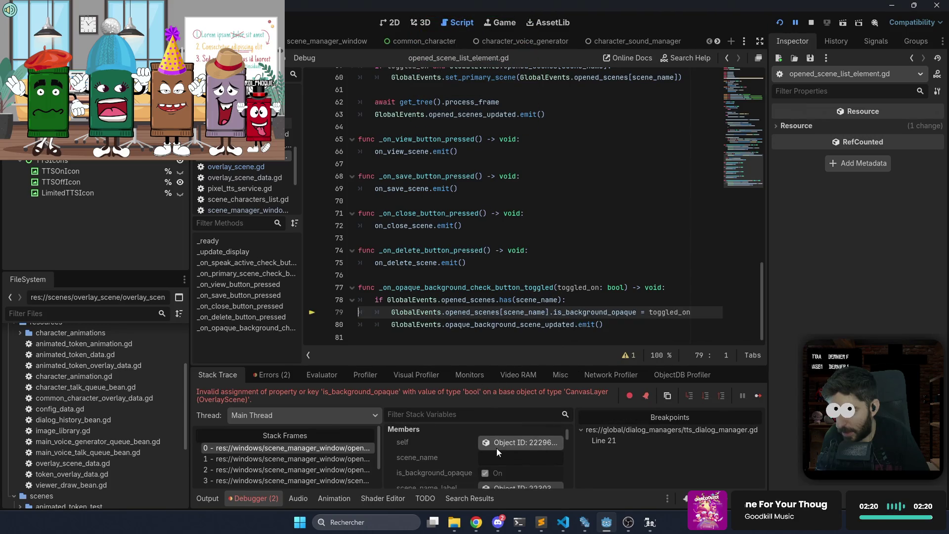
pyautogui.scroll(-1, 496, 447)
pyautogui.click(582, 303)
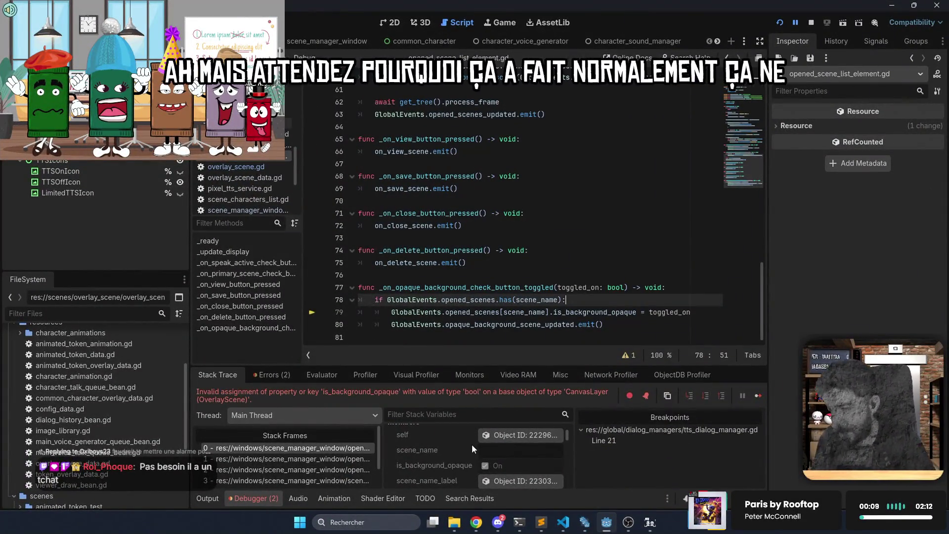
pyautogui.scroll(-5, 472, 443)
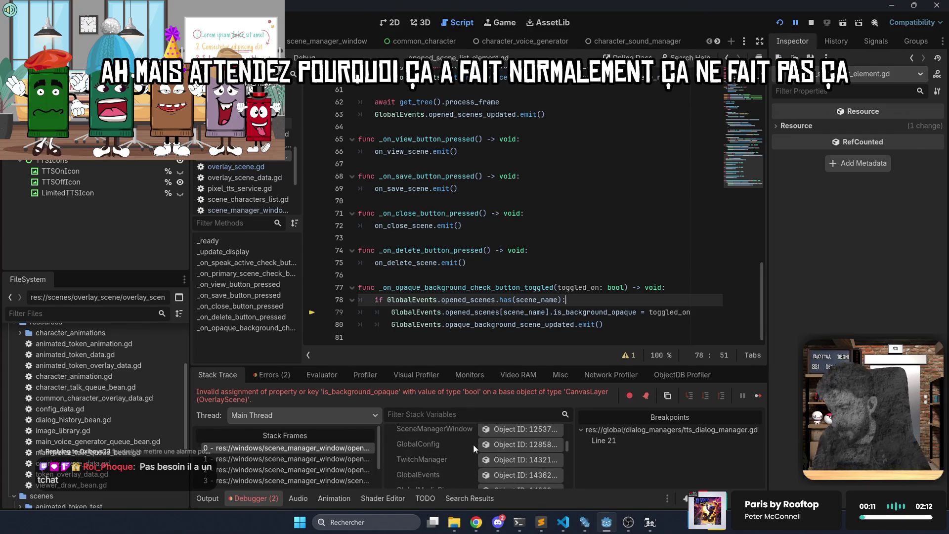
# Inspect GlobalEvents' Opened Scenes dictionary and the stored overlay scene in the debugger
pyautogui.click(497, 473)
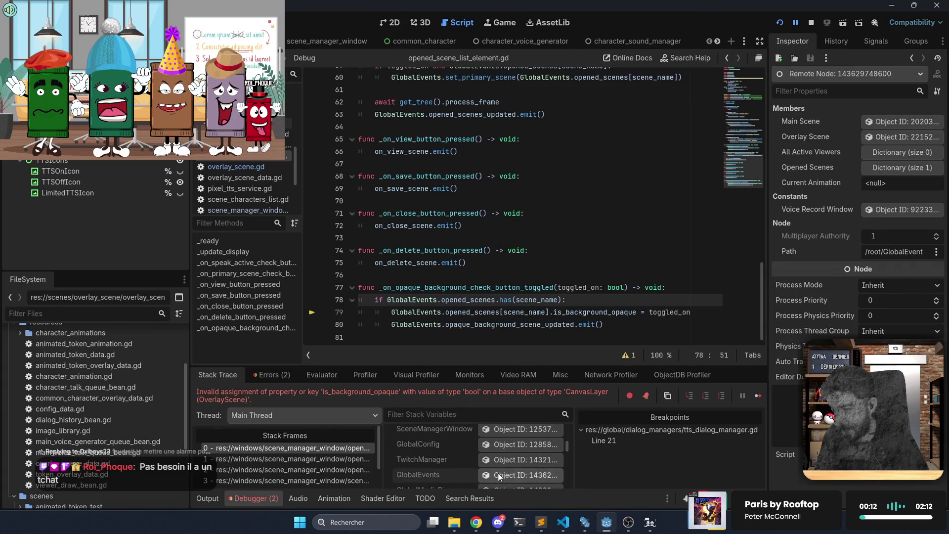
pyautogui.click(883, 171)
pyautogui.click(885, 184)
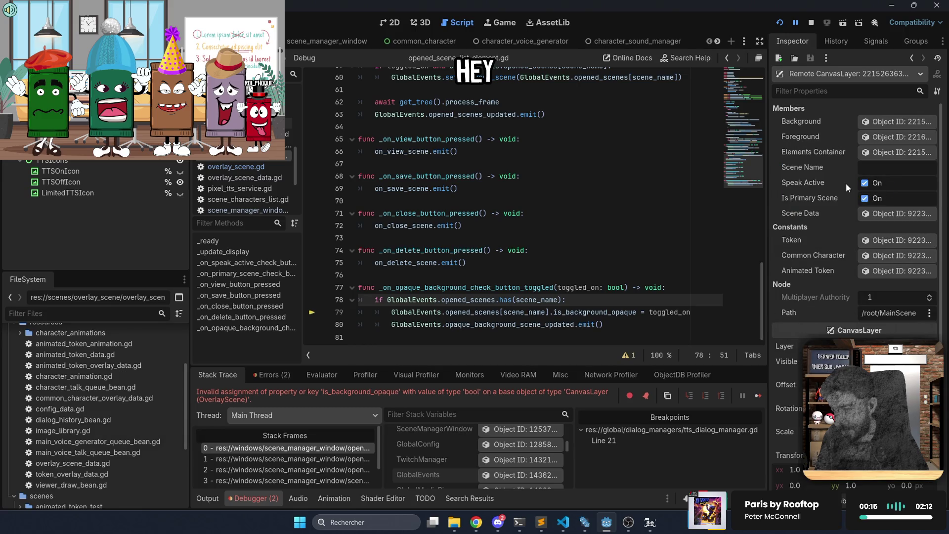